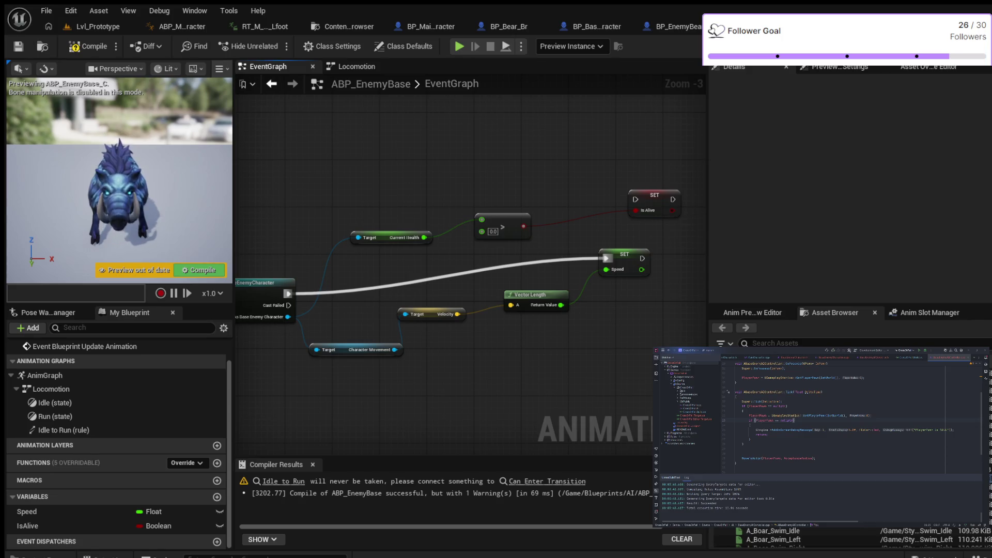
- Wire the Cast's execution output into SET Is Alive and rearrange the setter and comparison nodes
{"action": "mouse_move", "coordinate": [288, 294]}
{"action": "left_mouse_down"}
{"action": "mouse_move", "coordinate": [587, 203]}
{"action": "mouse_move", "coordinate": [635, 199]}
{"action": "left_mouse_up"}
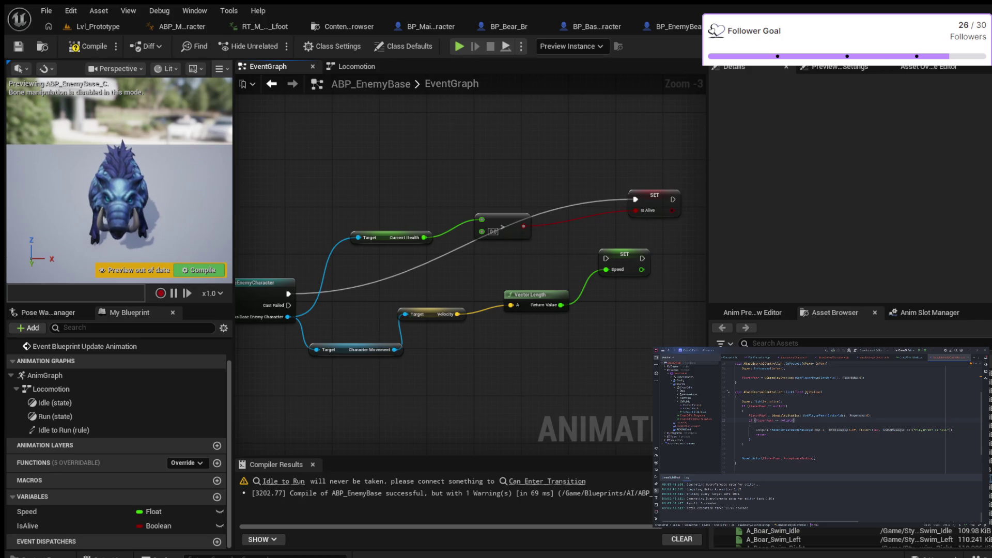
{"action": "left_click_drag", "start_coordinate": [635, 305], "coordinate": [489, 339]}
{"action": "left_click_drag", "start_coordinate": [478, 288], "coordinate": [548, 294]}
{"action": "left_click_drag", "start_coordinate": [489, 220], "coordinate": [448, 266]}
{"action": "left_click_drag", "start_coordinate": [362, 254], "coordinate": [350, 274]}
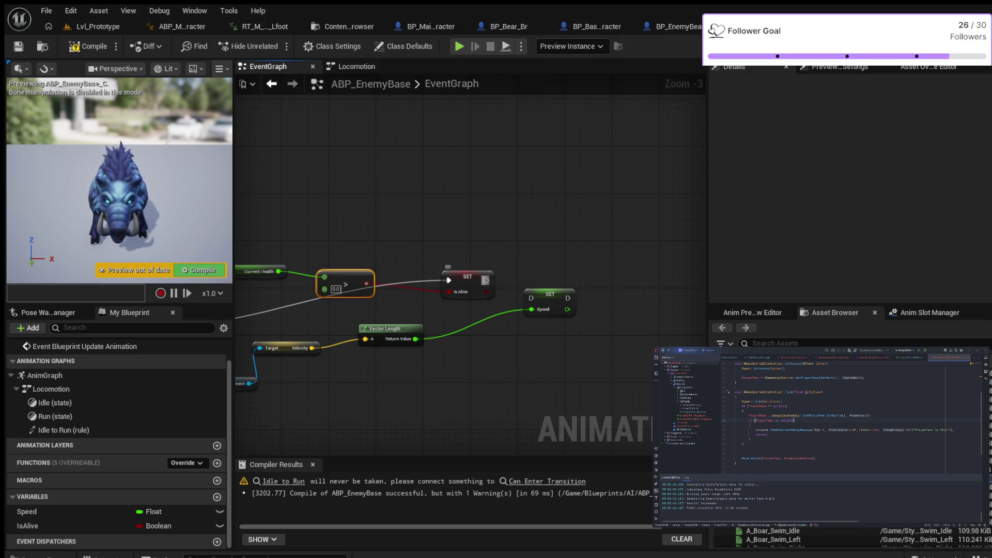
- Chain SET Speed after SET Is Alive, recompile, and open the Locomotion state machine
{"action": "mouse_move", "coordinate": [486, 280]}
{"action": "left_mouse_down"}
{"action": "mouse_move", "coordinate": [531, 297]}
{"action": "mouse_move", "coordinate": [540, 278]}
{"action": "left_mouse_up"}
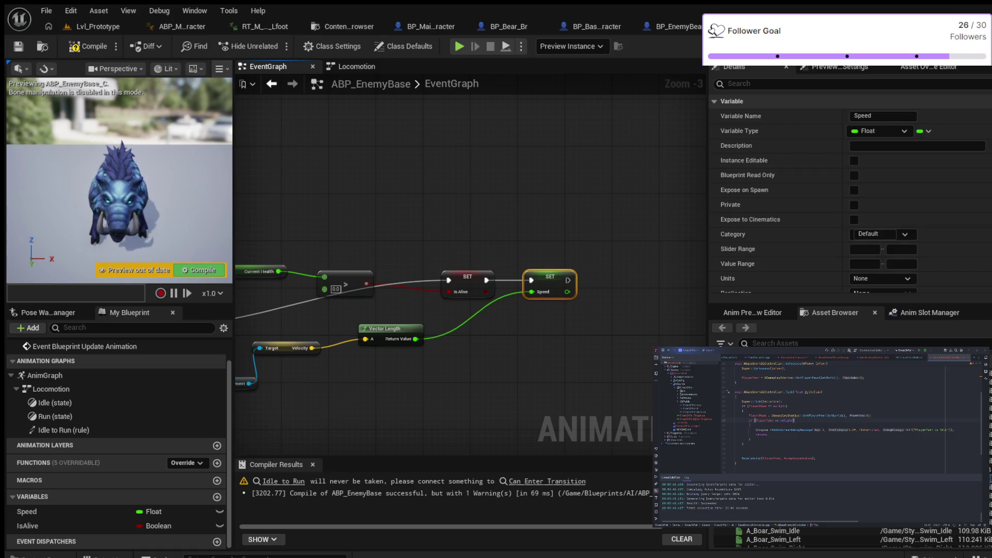
{"action": "left_click", "coordinate": [89, 46]}
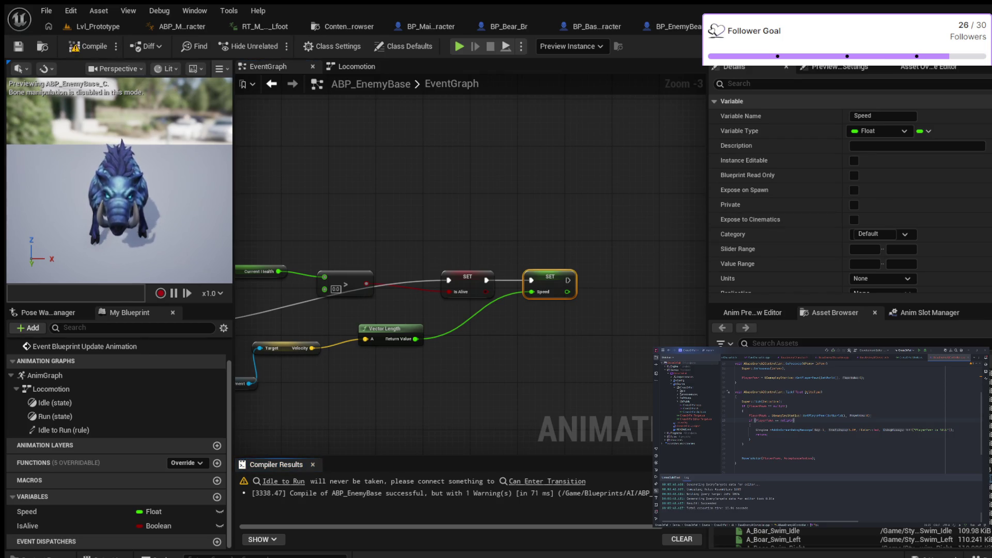
{"action": "left_click", "coordinate": [357, 67]}
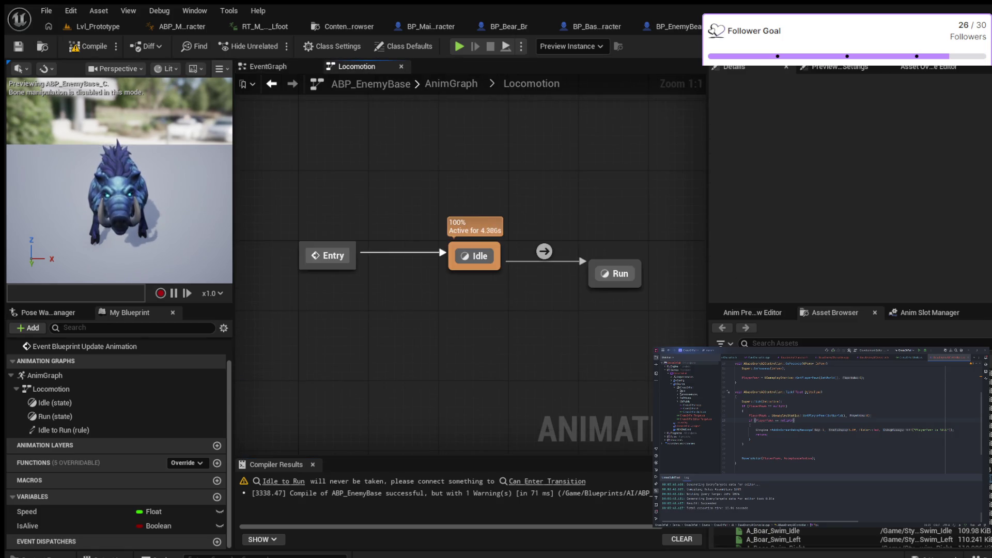
- Select the Idle-to-Run transition in the Locomotion graph so its properties show in Details
{"action": "left_click_drag", "start_coordinate": [480, 326], "coordinate": [414, 335]}
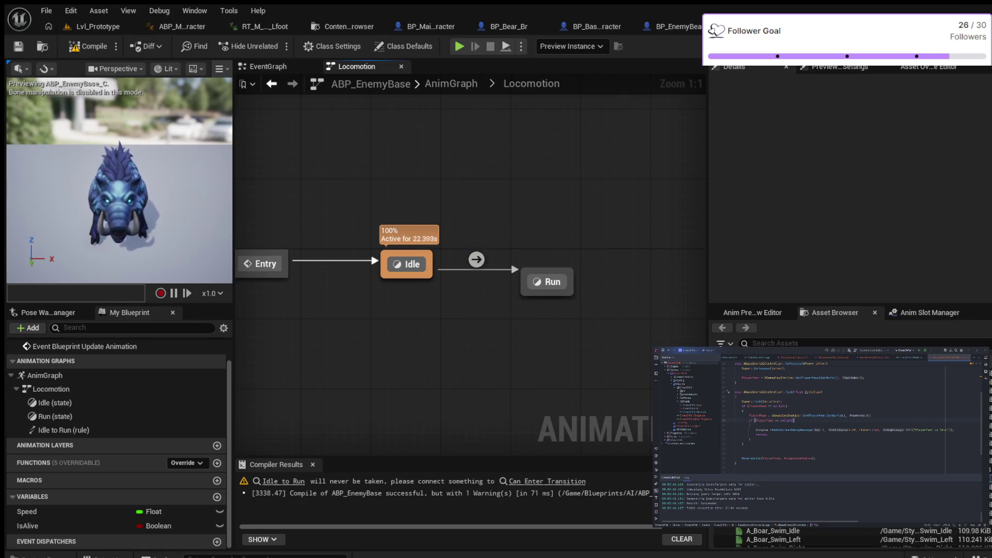
{"action": "left_click", "coordinate": [476, 259]}
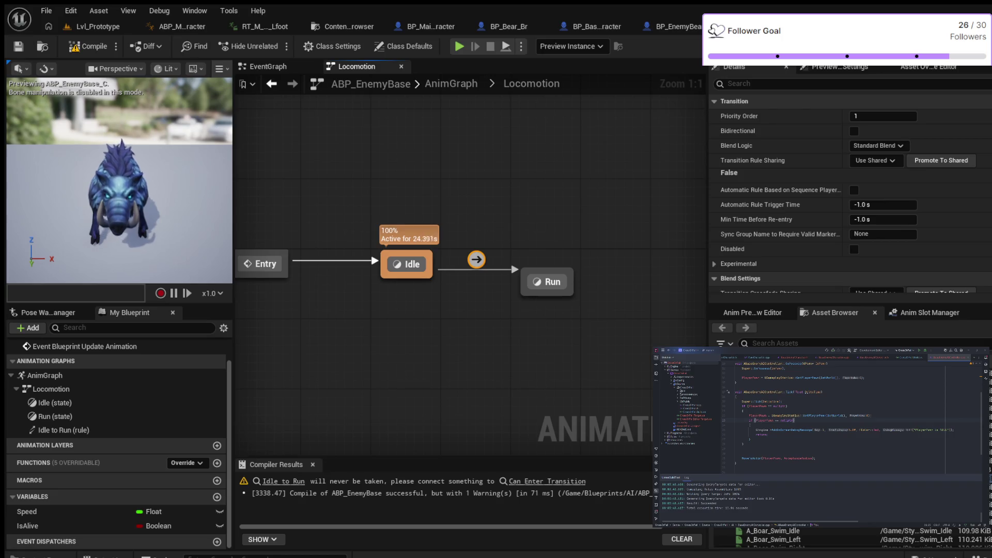
- In the Idle to Run rule, feed a Speed > comparison into Can Enter Transition
{"action": "double_click", "coordinate": [476, 259]}
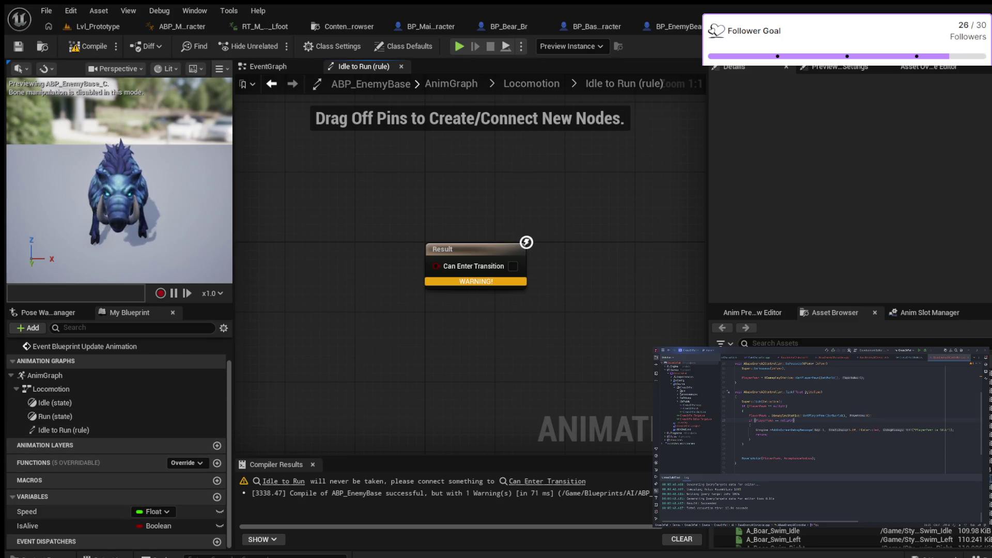
{"action": "left_click", "coordinate": [27, 511]}
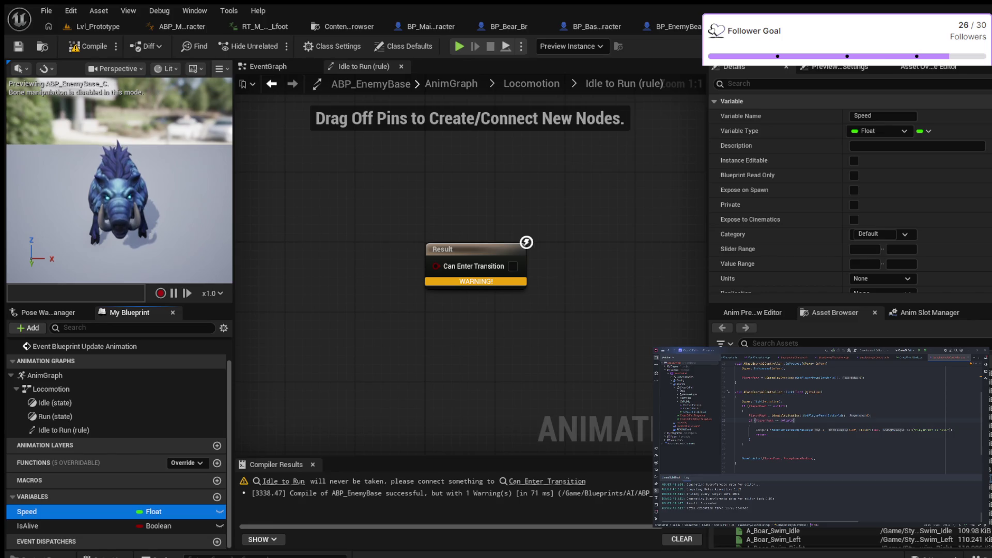
{"action": "left_click_drag", "start_coordinate": [27, 512], "coordinate": [294, 243]}
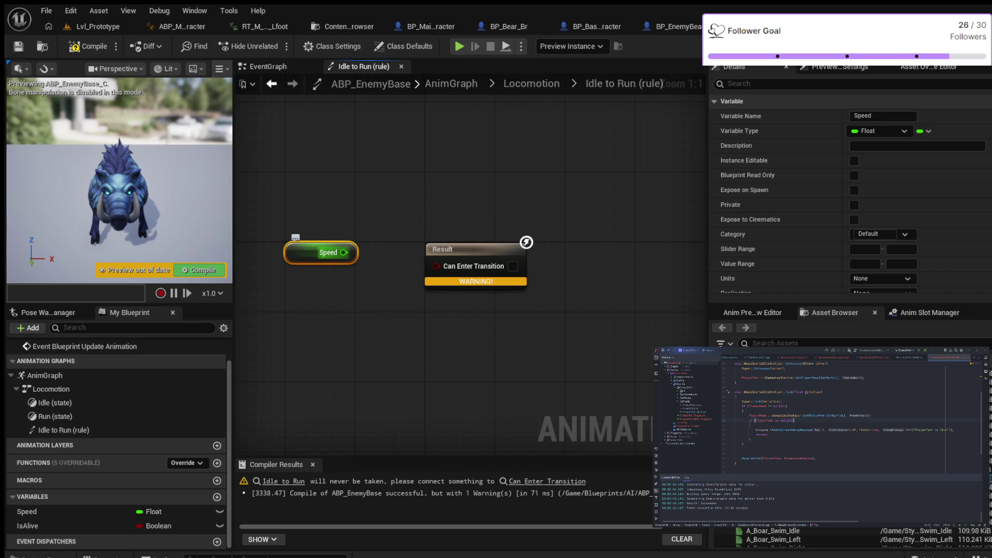
{"action": "left_click_drag", "start_coordinate": [343, 252], "coordinate": [370, 211]}
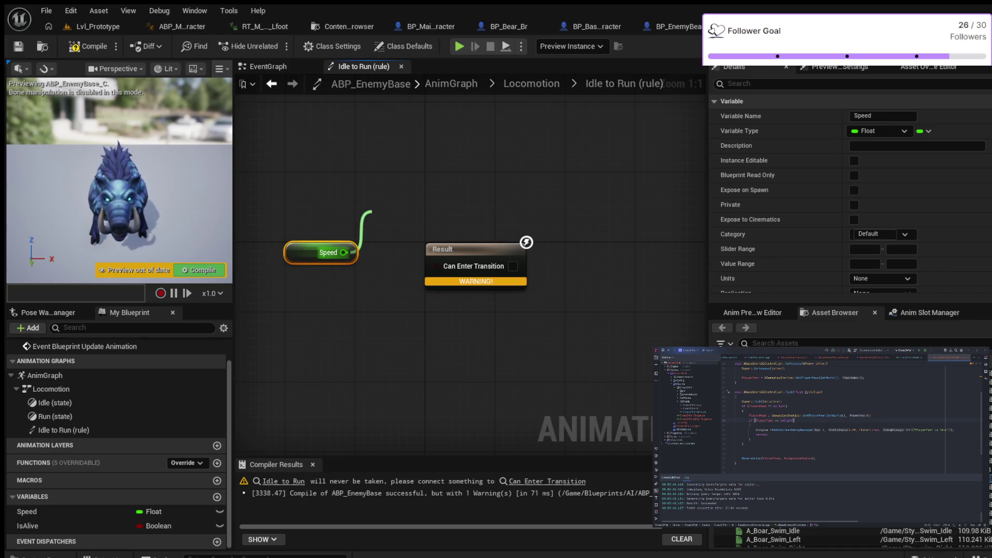
{"action": "left_click_drag", "start_coordinate": [370, 211], "coordinate": [372, 212]}
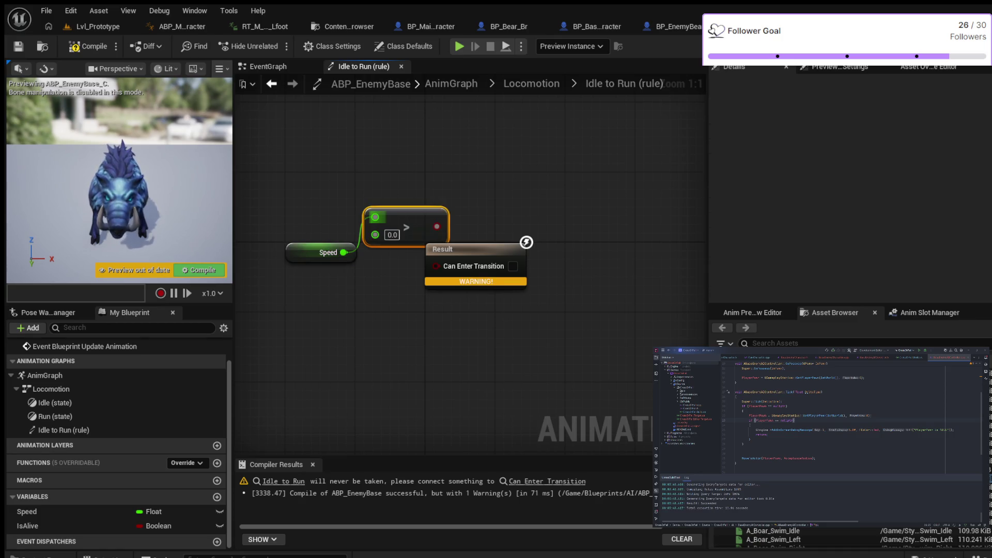
{"action": "mouse_move", "coordinate": [439, 249]}
{"action": "left_mouse_down"}
{"action": "mouse_move", "coordinate": [483, 249]}
{"action": "mouse_move", "coordinate": [535, 223]}
{"action": "left_mouse_up"}
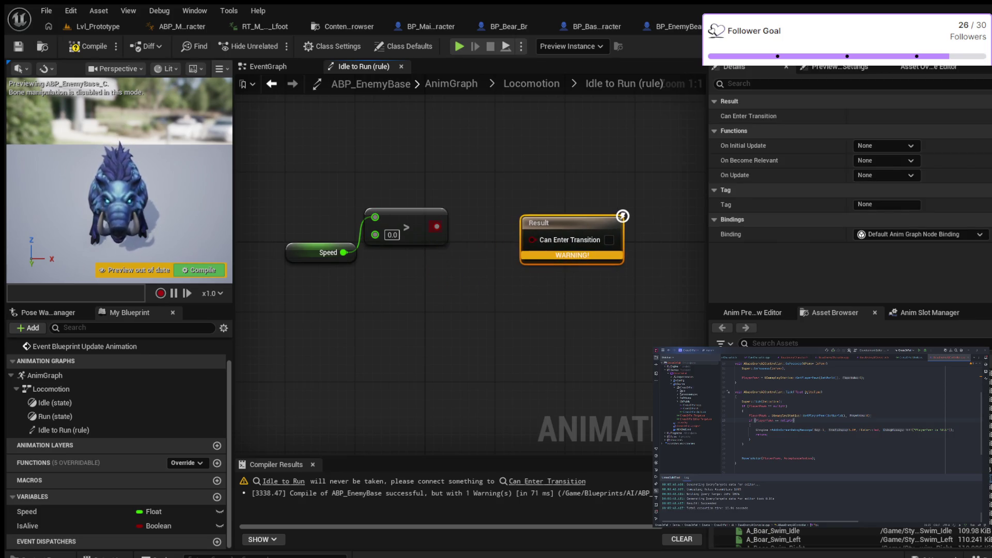
{"action": "left_click_drag", "start_coordinate": [437, 226], "coordinate": [532, 239]}
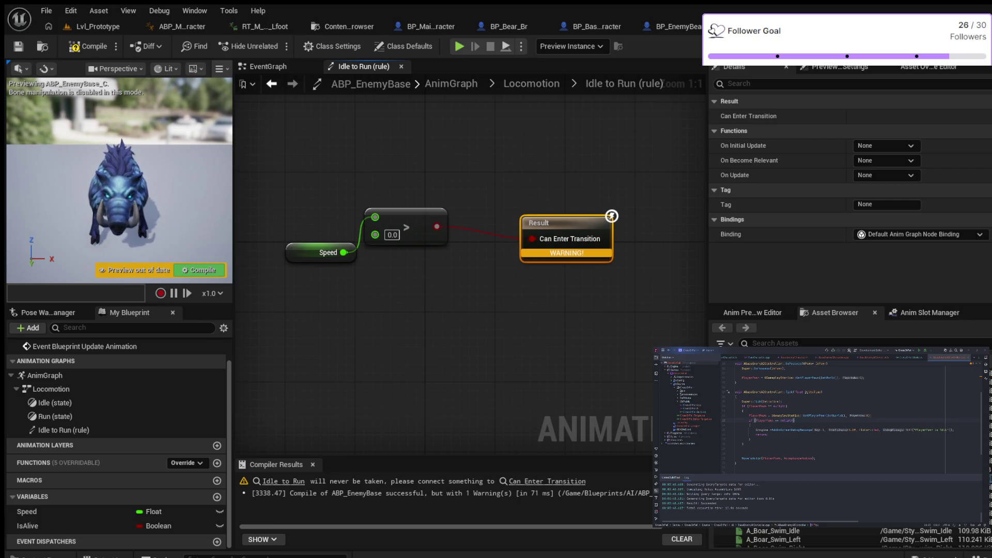
- Set the comparison threshold to 10.0, tidy the nodes, recompile, and return to Locomotion
{"action": "left_click", "coordinate": [392, 235]}
{"action": "type", "text": "10"}
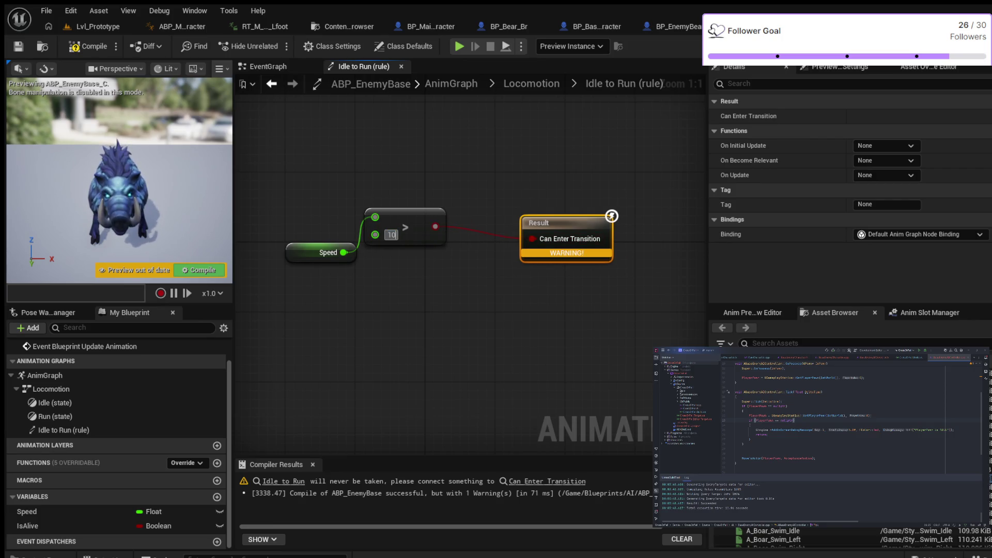
{"action": "key", "text": "Return"}
{"action": "key", "text": "Escape"}
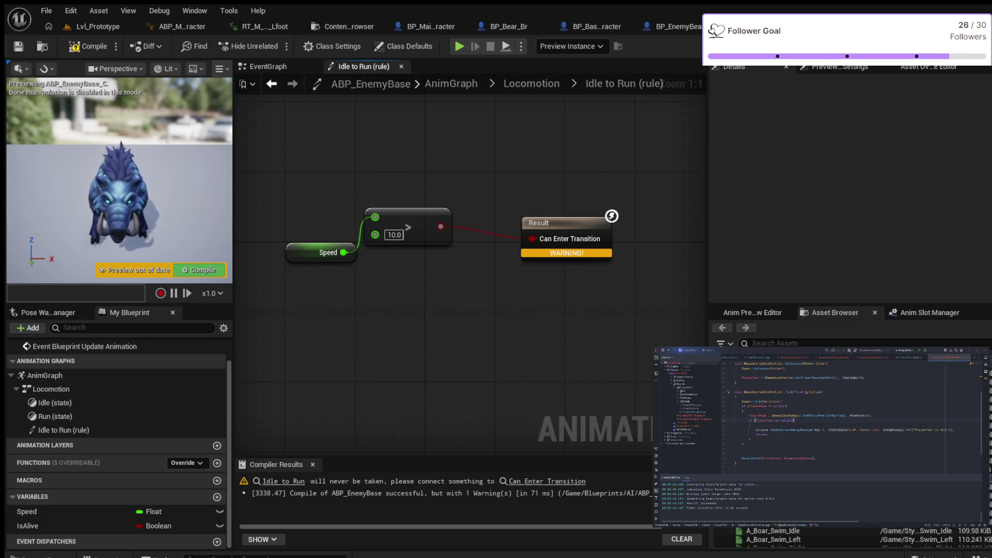
{"action": "left_click_drag", "start_coordinate": [408, 213], "coordinate": [417, 230]}
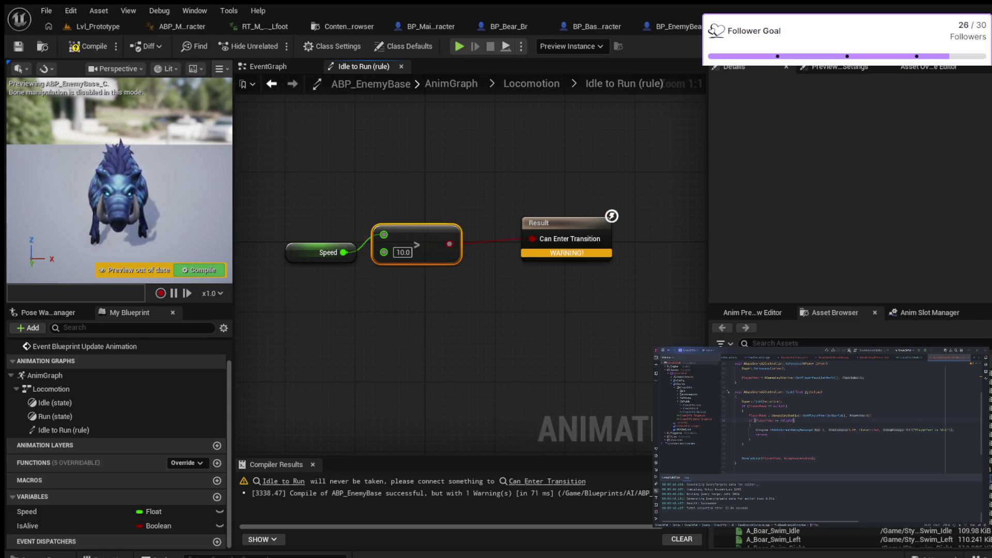
{"action": "left_click_drag", "start_coordinate": [548, 223], "coordinate": [539, 222]}
{"action": "left_click", "coordinate": [88, 46]}
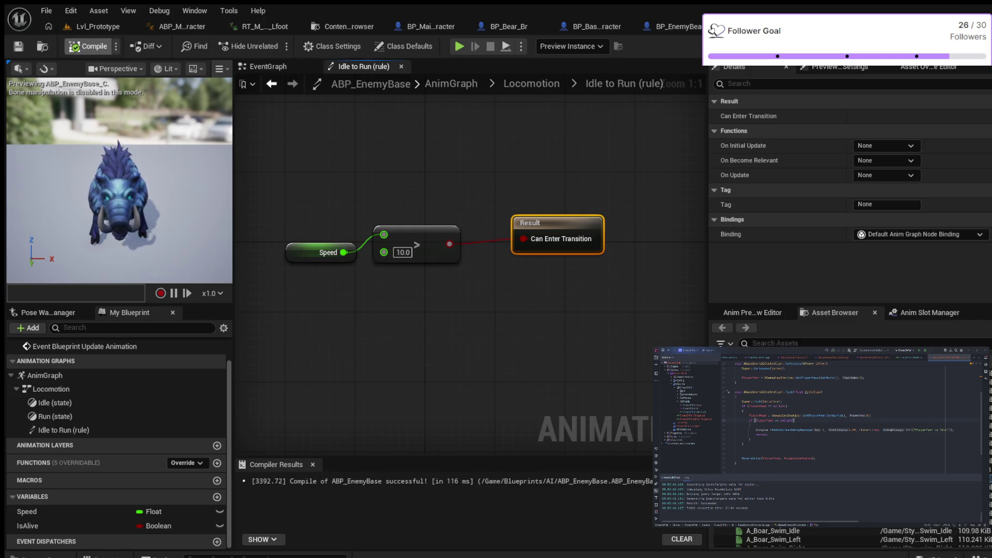
{"action": "left_click", "coordinate": [532, 83]}
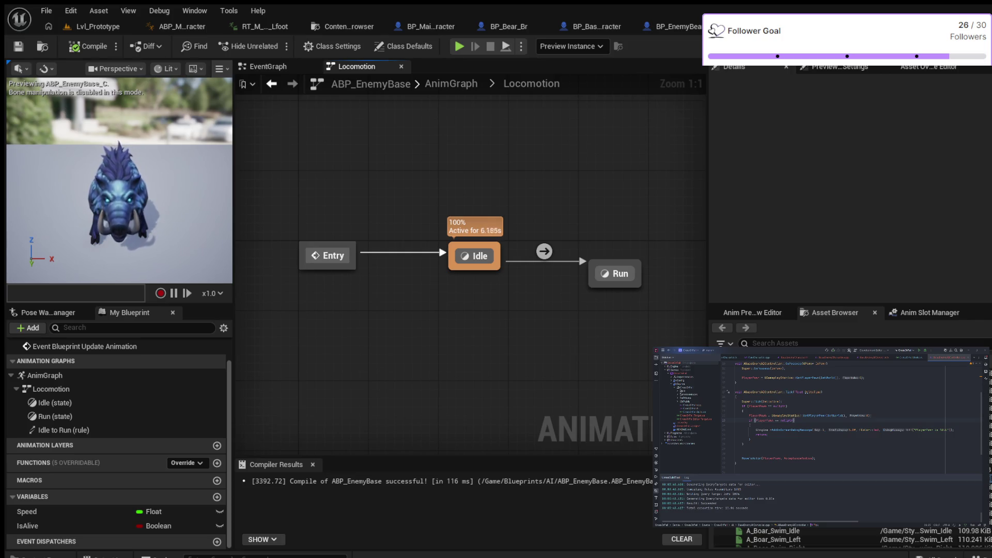
- Add a Run to Idle transition in the Locomotion state machine and open its rule graph
{"action": "mouse_move", "coordinate": [615, 274]}
{"action": "left_mouse_down"}
{"action": "mouse_move", "coordinate": [563, 262]}
{"action": "mouse_move", "coordinate": [605, 247]}
{"action": "left_mouse_up"}
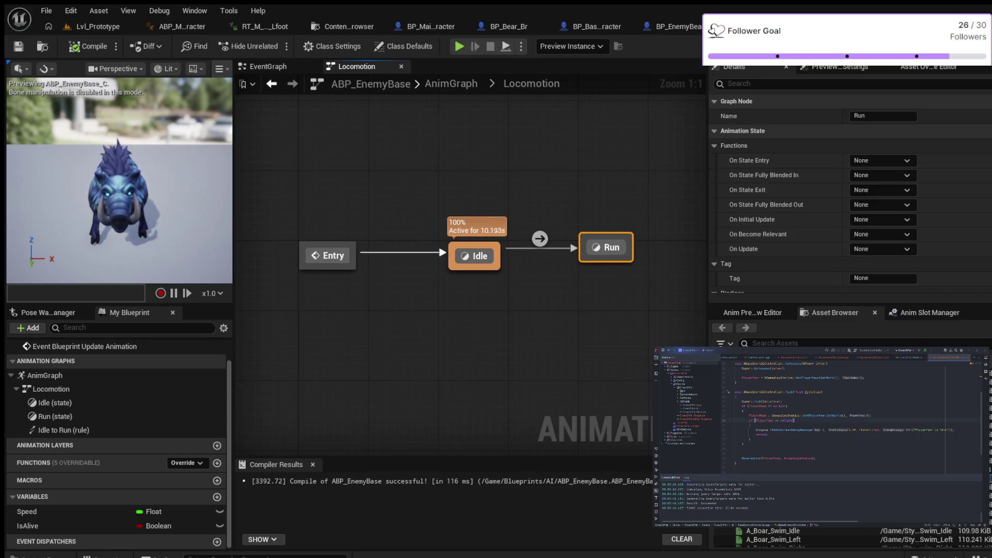
{"action": "left_click", "coordinate": [486, 258]}
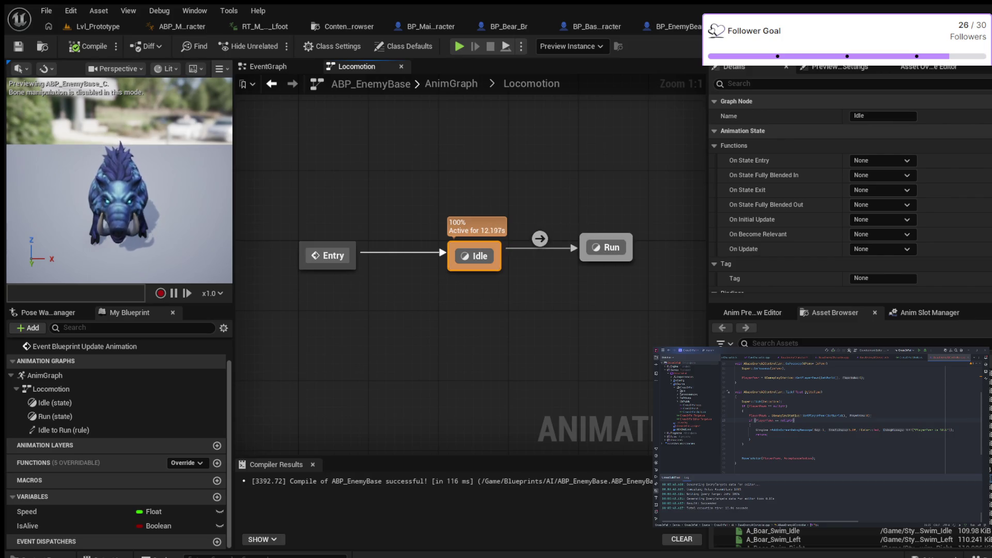
{"action": "left_click_drag", "start_coordinate": [586, 255], "coordinate": [480, 260]}
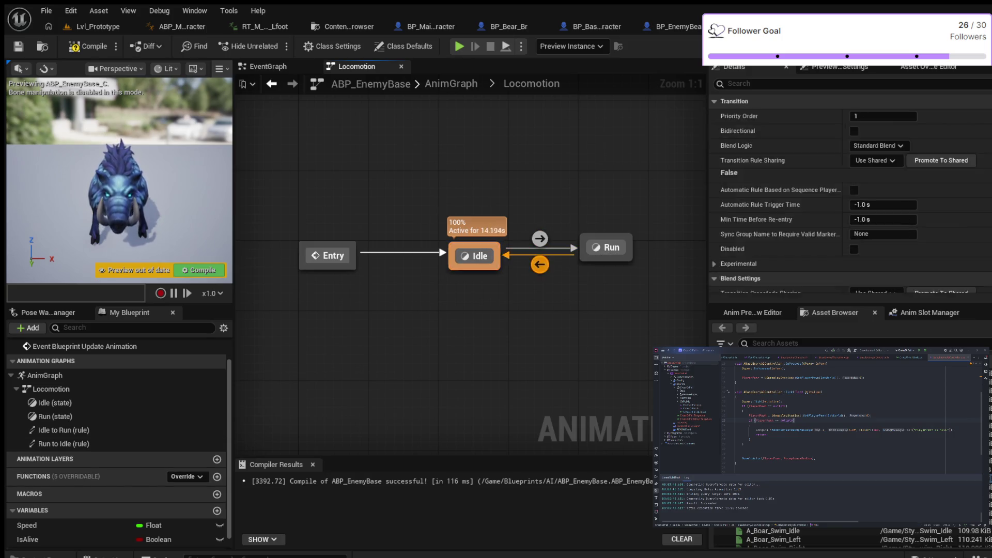
{"action": "double_click", "coordinate": [540, 264]}
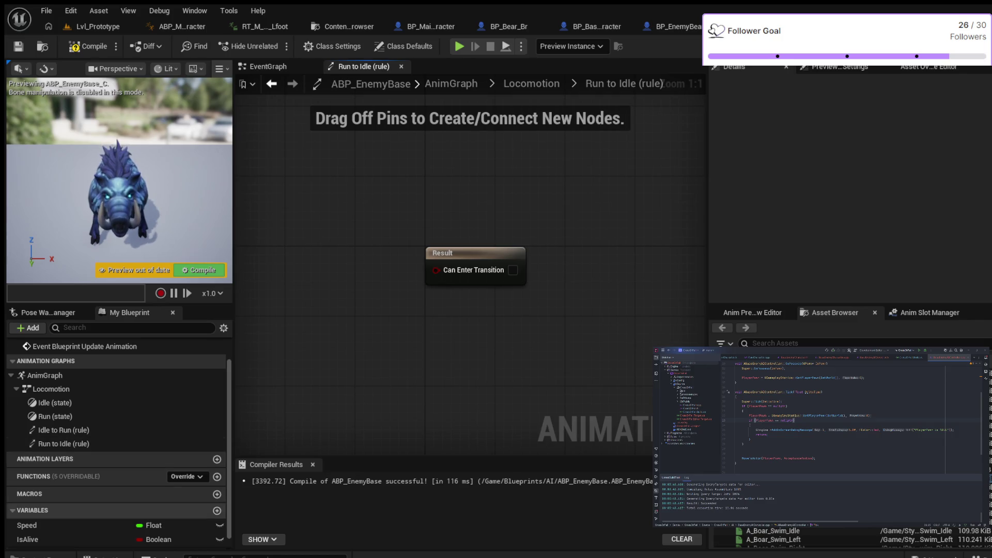
- Feed a Speed <= 10.0 comparison into Can Enter Transition and recompile with F7
{"action": "left_click", "coordinate": [27, 524]}
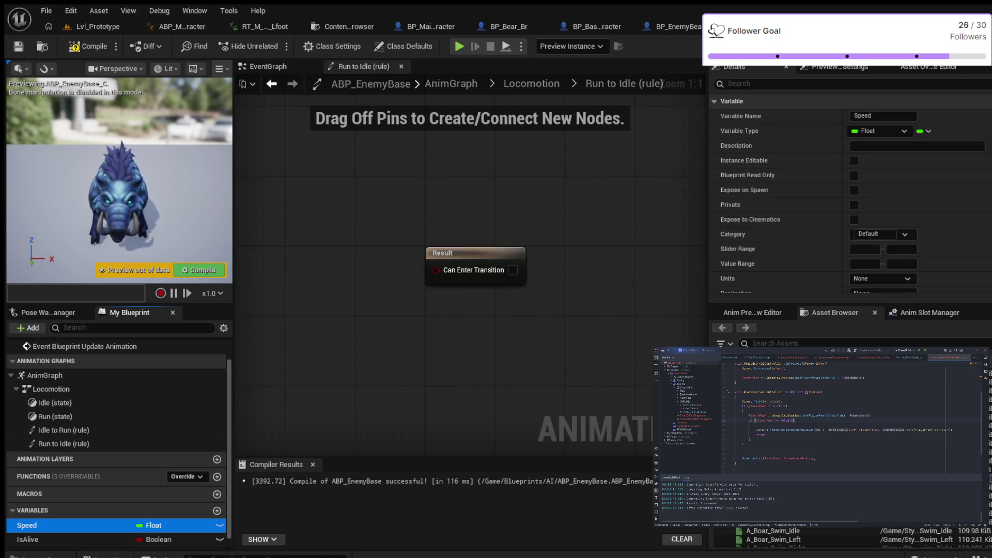
{"action": "left_click", "coordinate": [465, 336]}
{"action": "mouse_move", "coordinate": [27, 525]}
{"action": "left_mouse_down"}
{"action": "mouse_move", "coordinate": [320, 265]}
{"action": "mouse_move", "coordinate": [330, 336]}
{"action": "left_mouse_up"}
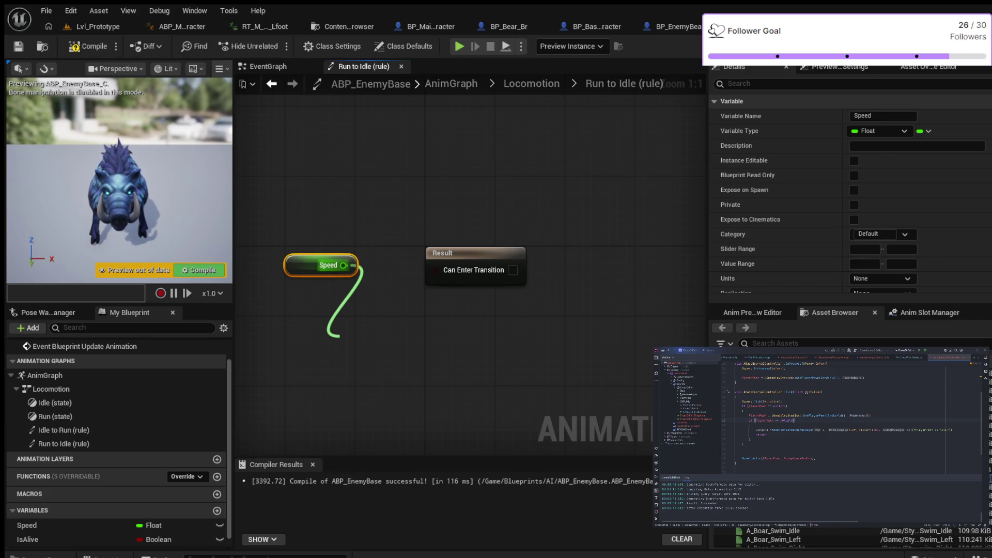
{"action": "left_click_drag", "start_coordinate": [330, 336], "coordinate": [340, 342]}
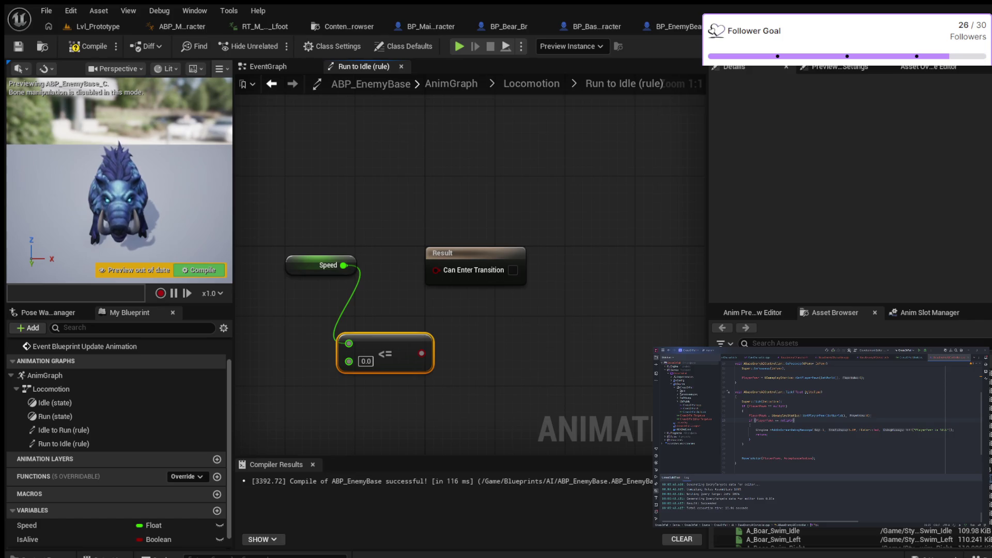
{"action": "mouse_move", "coordinate": [443, 252]}
{"action": "left_mouse_down"}
{"action": "mouse_move", "coordinate": [486, 243]}
{"action": "mouse_move", "coordinate": [520, 279]}
{"action": "left_mouse_up"}
{"action": "left_click_drag", "start_coordinate": [422, 353], "coordinate": [516, 295]}
{"action": "left_click", "coordinate": [365, 361]}
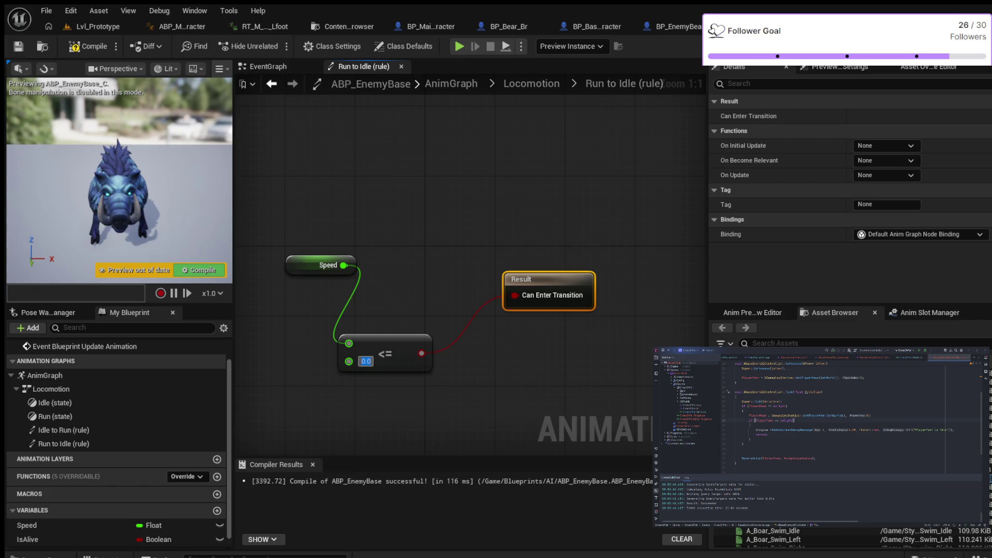
{"action": "type", "text": "10"}
{"action": "key", "text": "Return"}
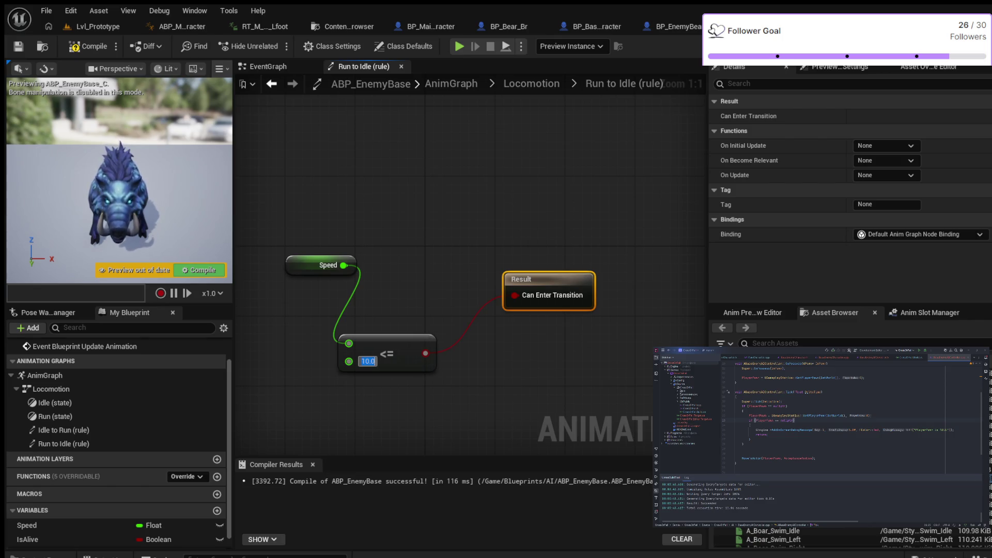
{"action": "key", "text": "F7"}
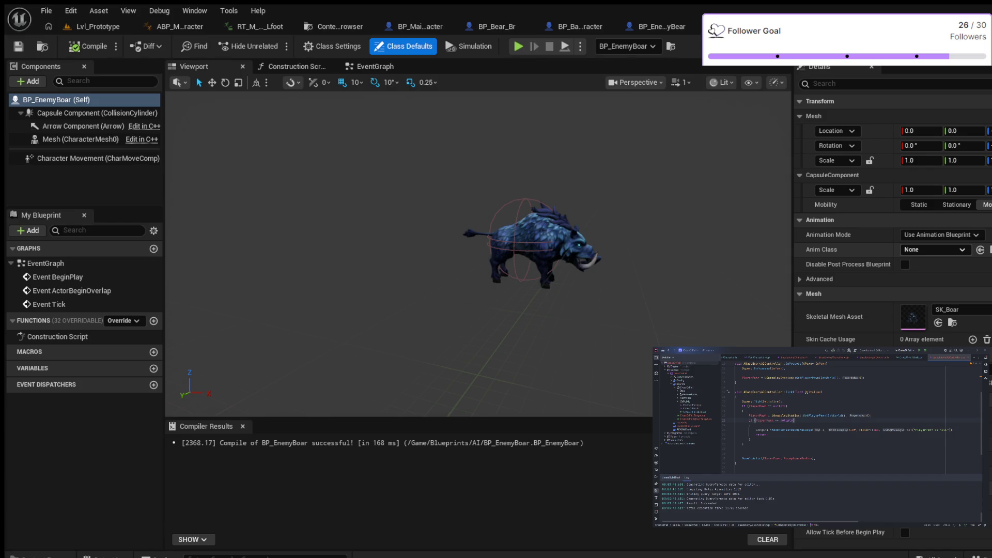
- Set BP_EnemyBoar's Anim Class to ABP_EnemyBase_C and recompile with F7
{"action": "left_click", "coordinate": [980, 250]}
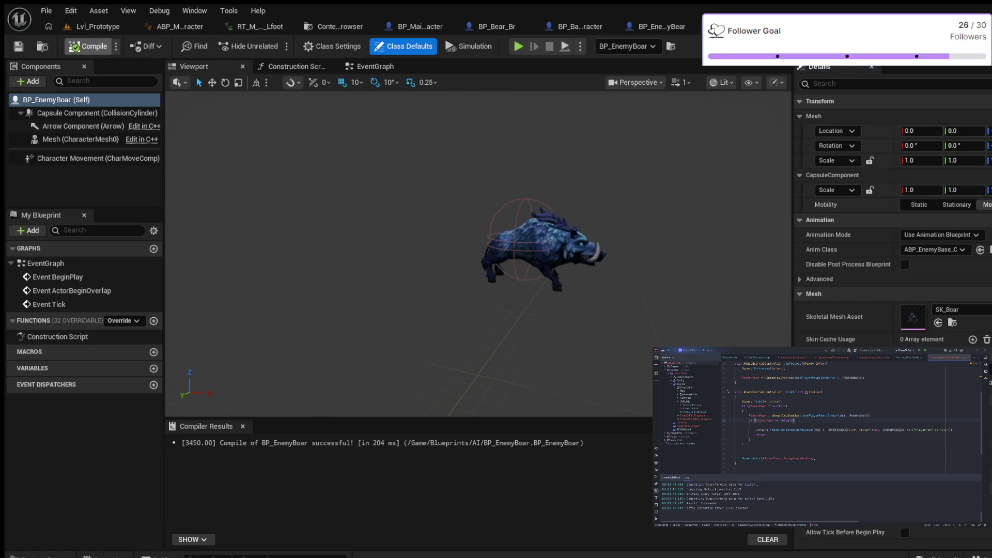
{"action": "key", "text": "F7"}
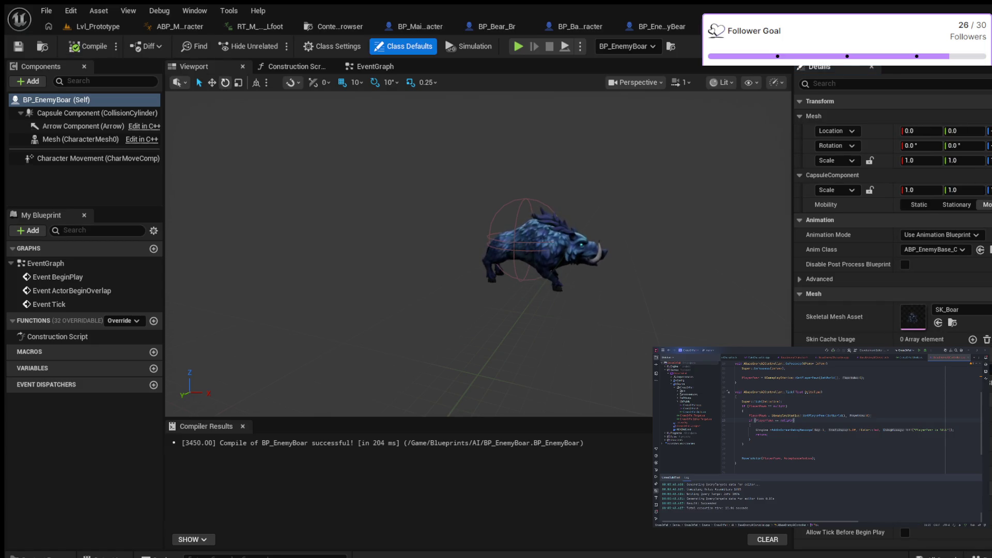
- Playtest Lvl_Prototype in the editor with the navmesh overlay shown, then stop
{"action": "left_click", "coordinate": [91, 26]}
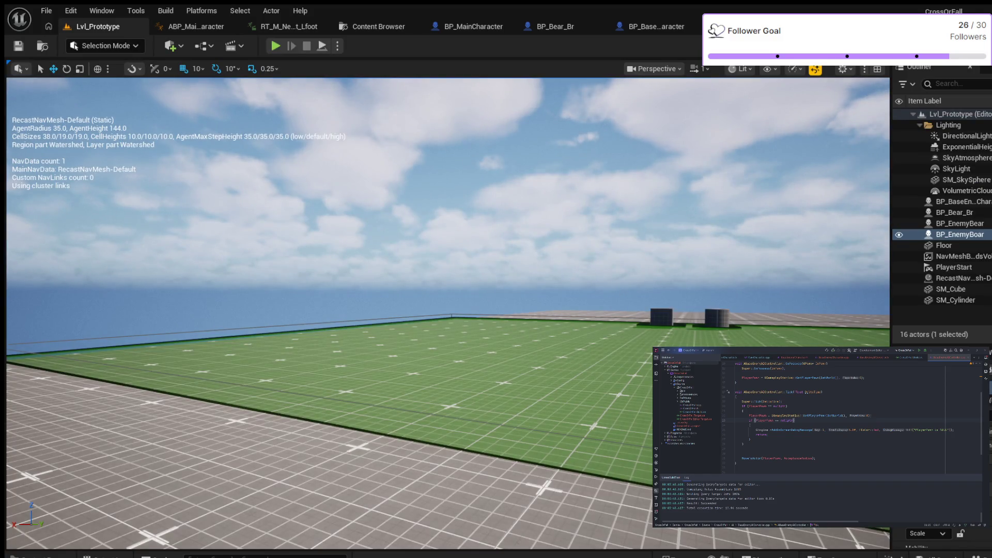
{"action": "left_click", "coordinate": [276, 46]}
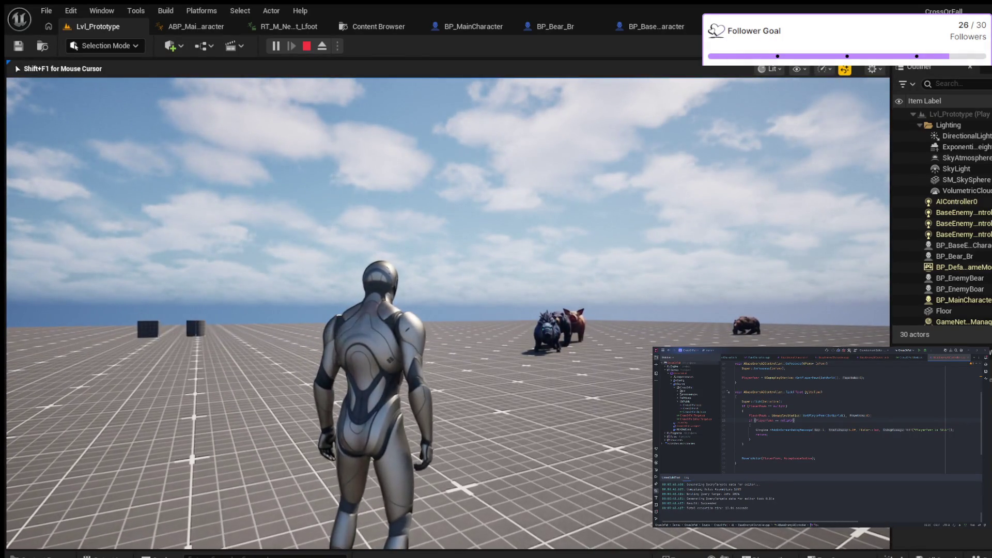
{"action": "key", "text": "p"}
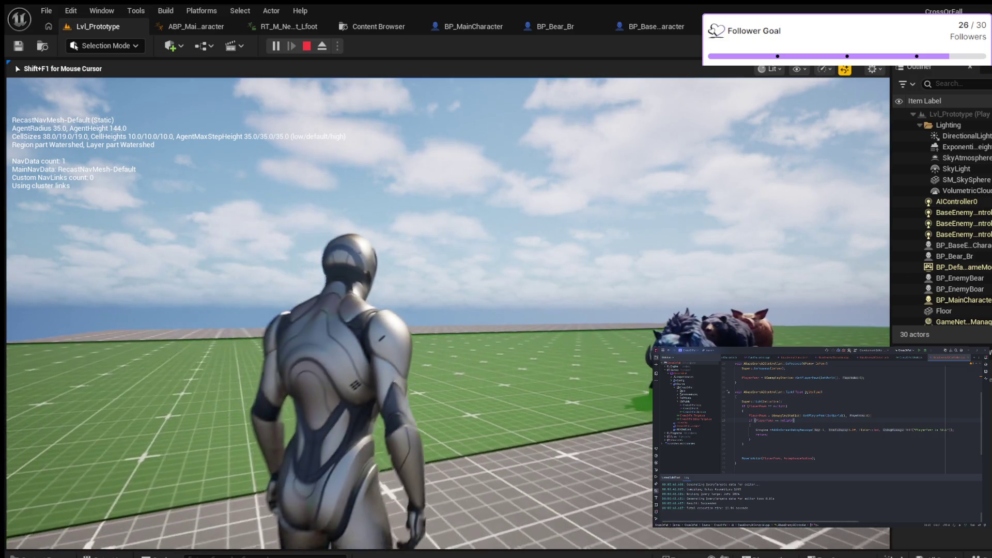
{"action": "key", "text": "Escape"}
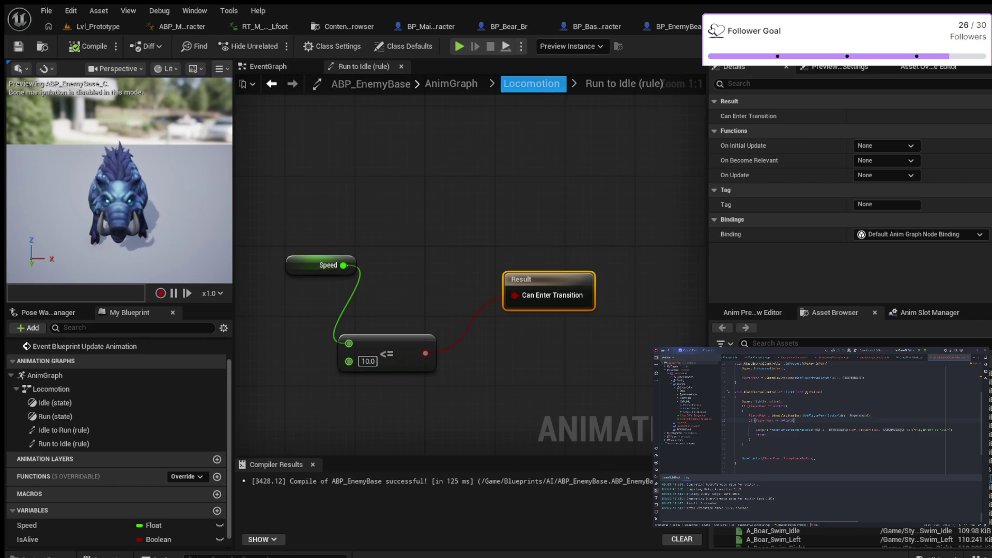
- Navigate from the AnimGraph into the Locomotion machine's Run state graph
{"action": "left_click", "coordinate": [451, 84]}
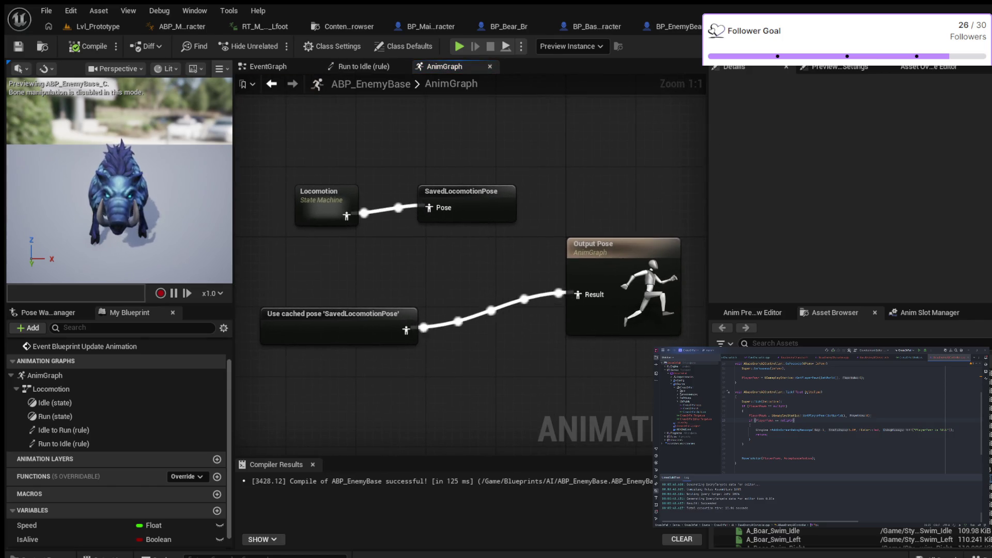
{"action": "double_click", "coordinate": [308, 192]}
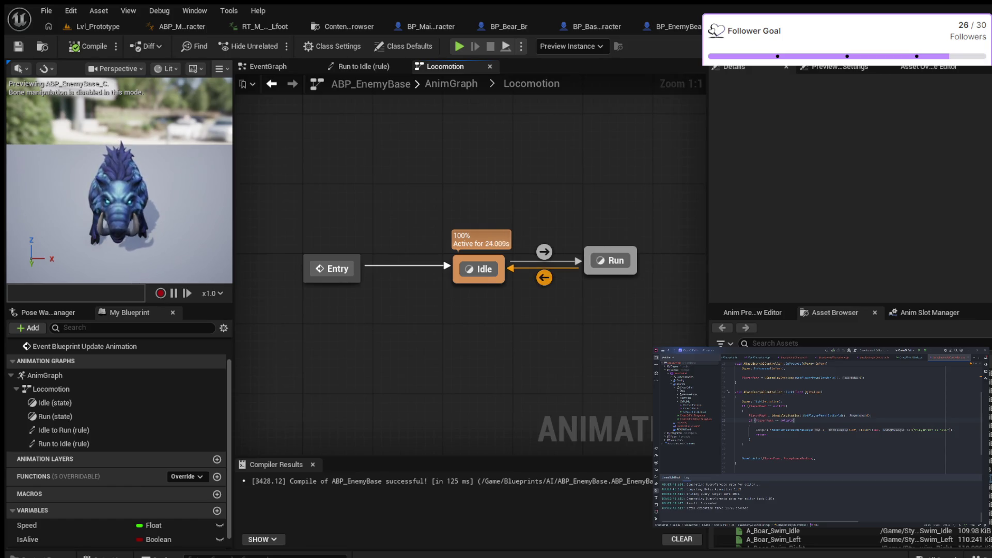
{"action": "double_click", "coordinate": [610, 260]}
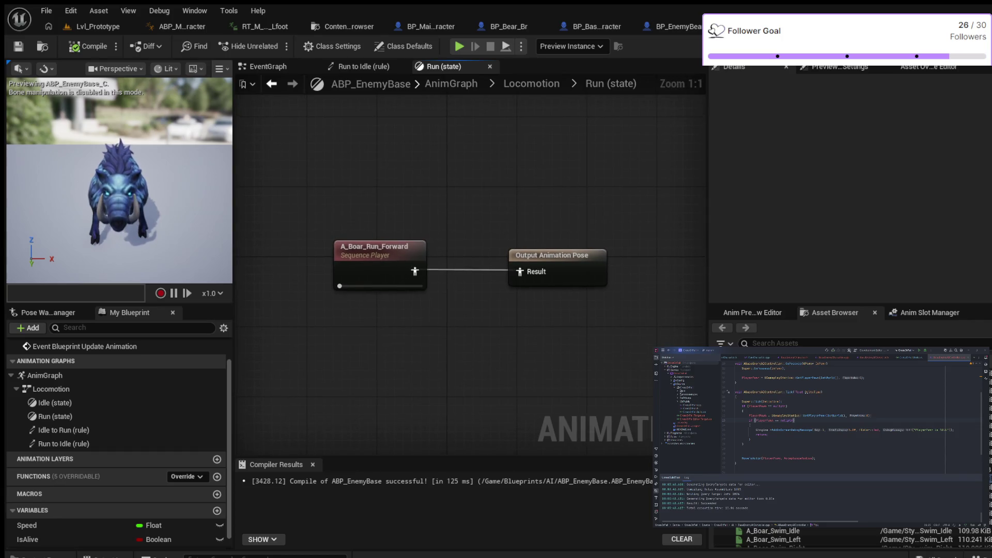
- Enable Loop Animation on the A_Boar_Run_Forward sequence player and recompile
{"action": "left_click", "coordinate": [380, 248]}
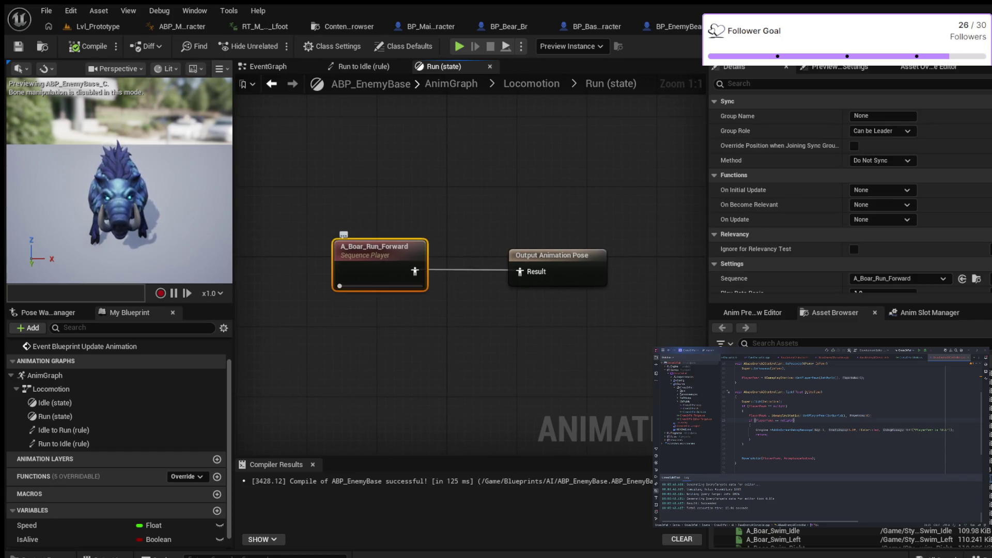
{"action": "scroll", "coordinate": [849, 196], "scroll_direction": "down", "scroll_amount": 3}
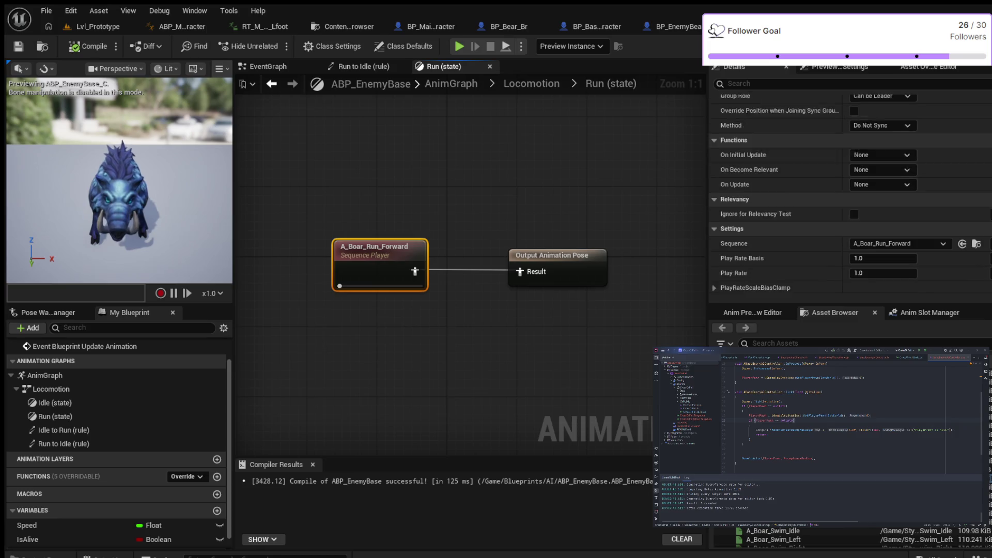
{"action": "scroll", "coordinate": [850, 196], "scroll_direction": "down", "scroll_amount": 2}
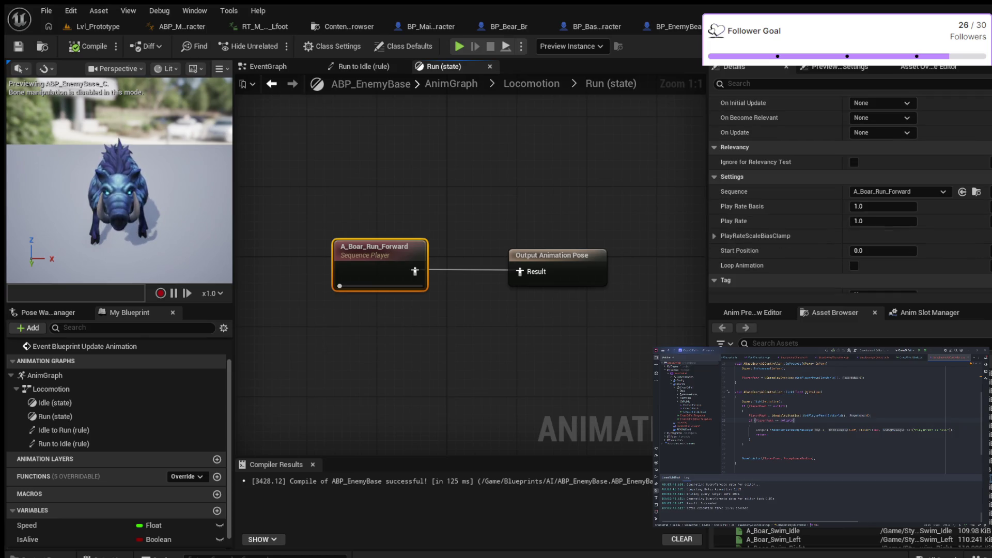
{"action": "left_click", "coordinate": [853, 265]}
{"action": "left_click", "coordinate": [88, 46]}
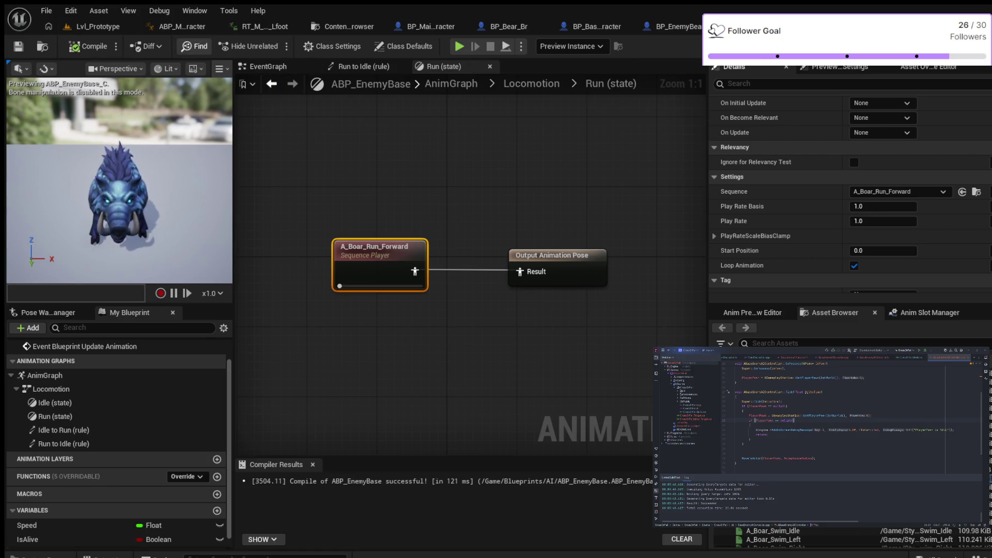
{"action": "left_click", "coordinate": [98, 26]}
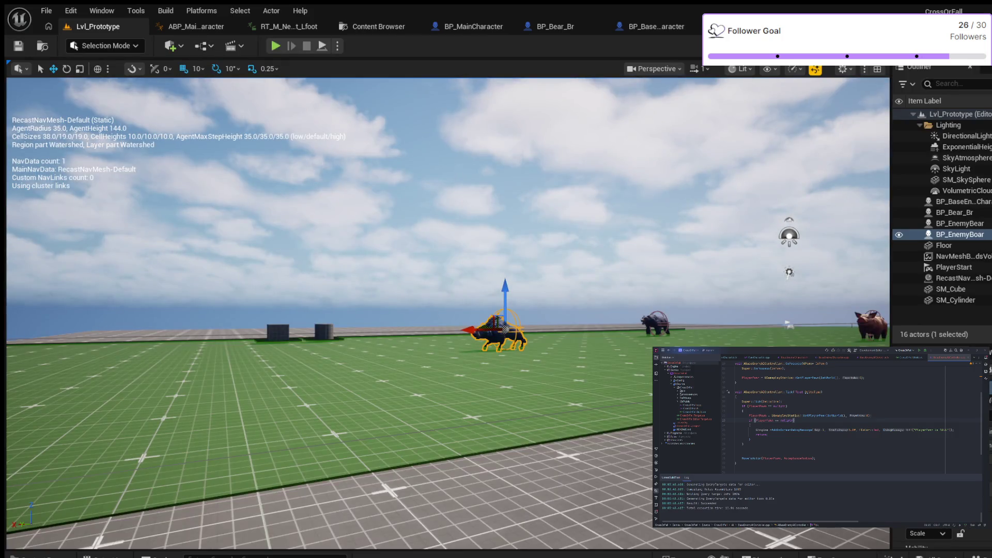
- Play Lvl_Prototype, jump the character twice near the running enemies, then stop
{"action": "left_click", "coordinate": [276, 45]}
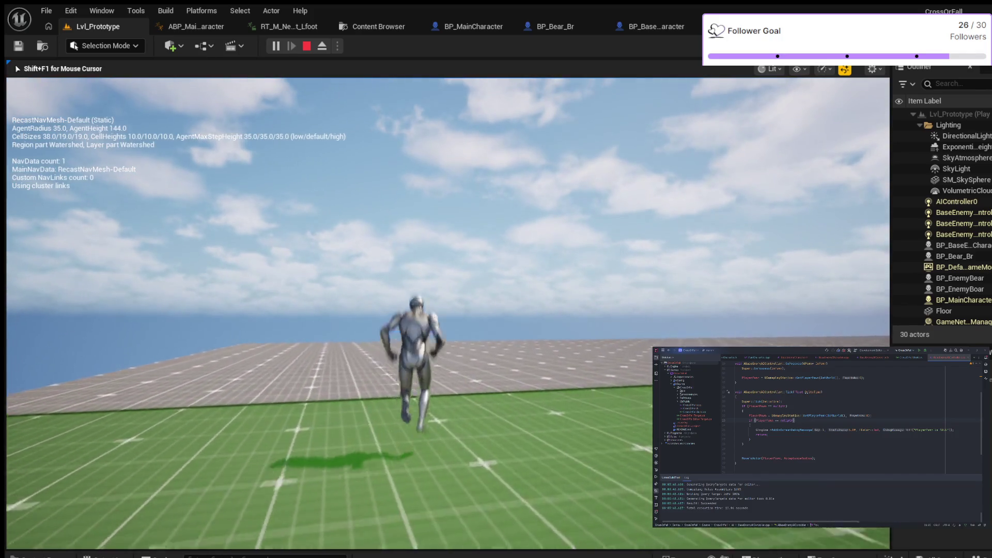
{"action": "key", "text": "space"}
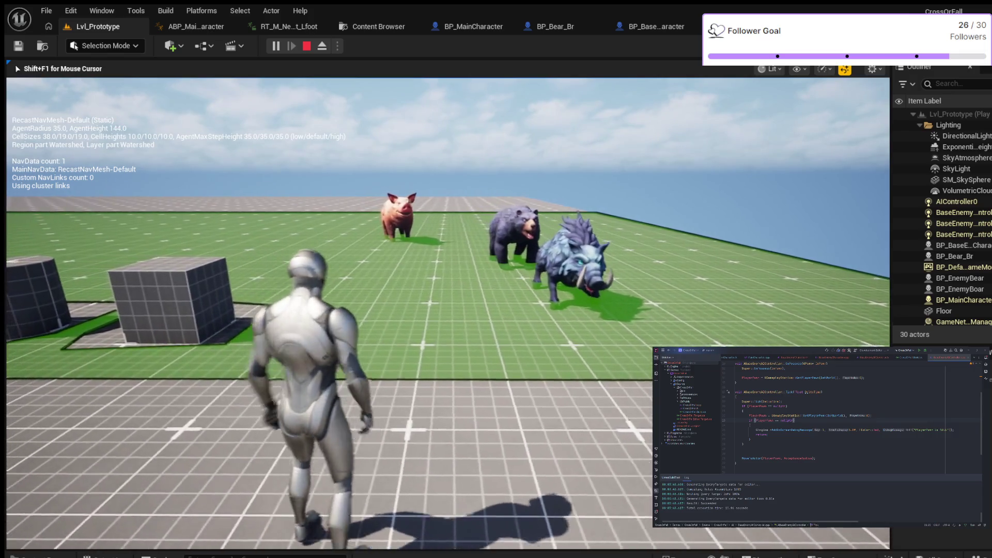
{"action": "key", "text": "space"}
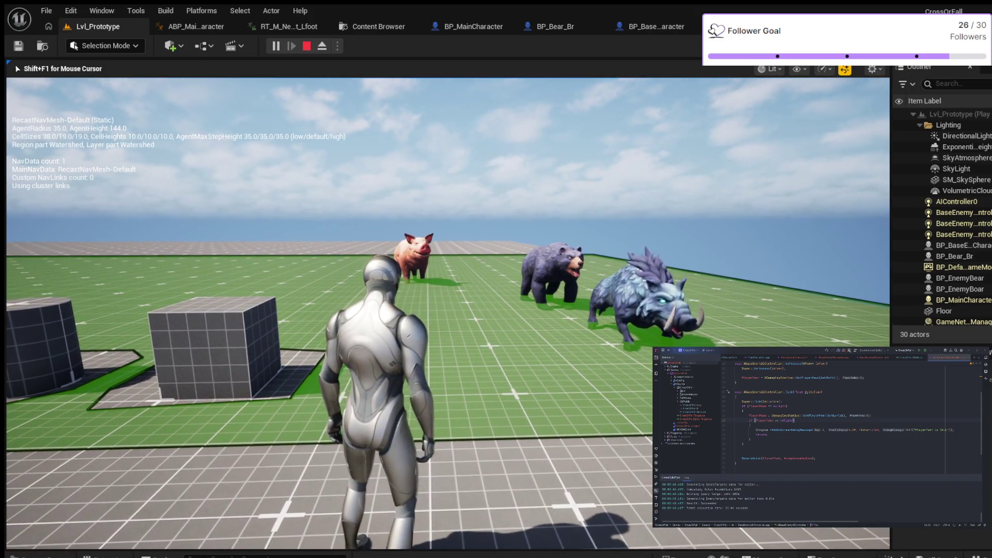
{"action": "key", "text": "Escape"}
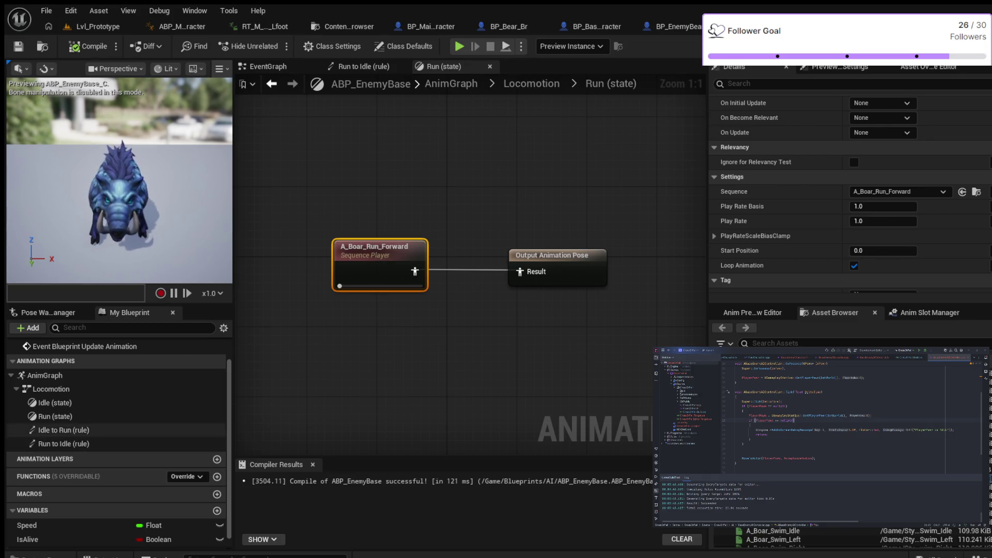
- Add an IdleAnimation variable of type Anim Sequence and recompile
{"action": "scroll", "coordinate": [118, 429], "scroll_direction": "down", "scroll_amount": 1}
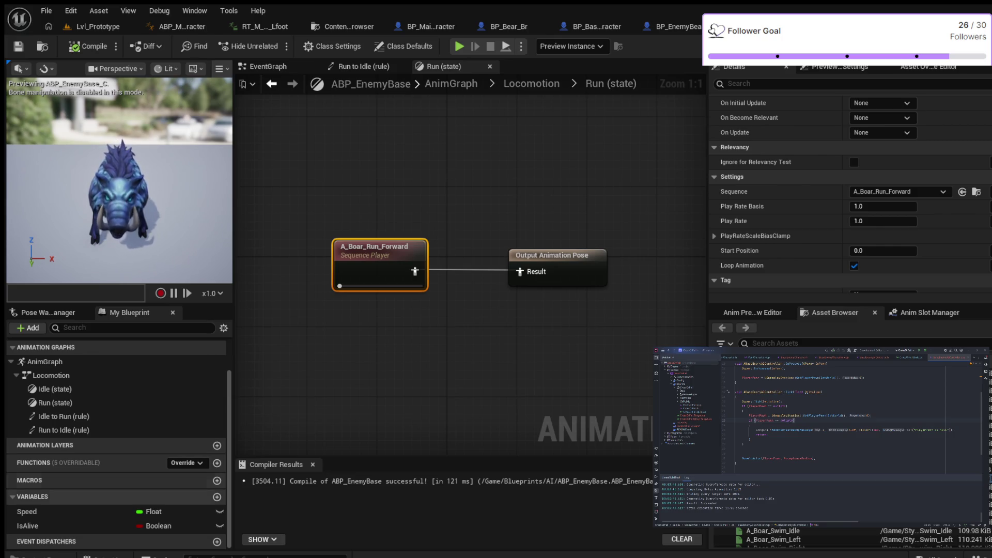
{"action": "left_click", "coordinate": [217, 497]}
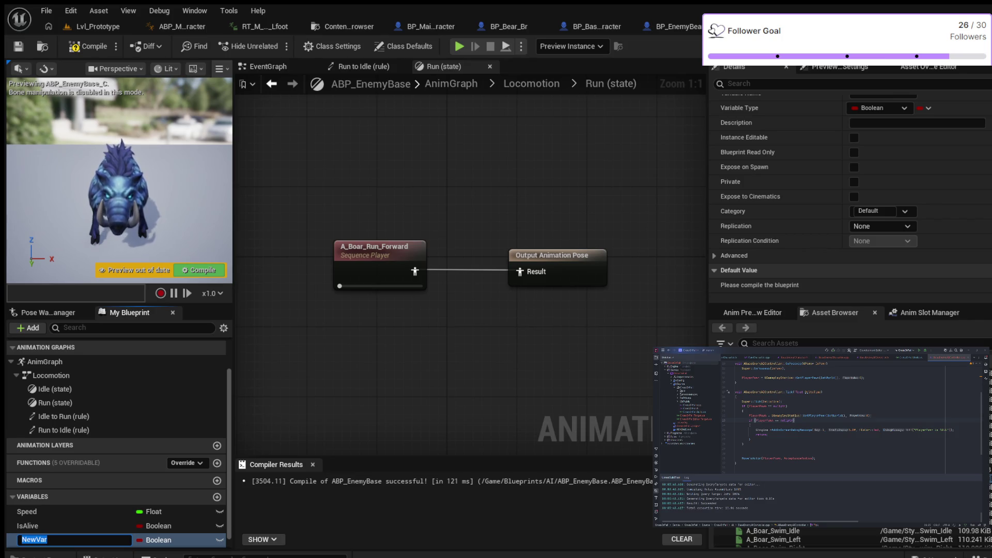
{"action": "type", "text": "Idle"}
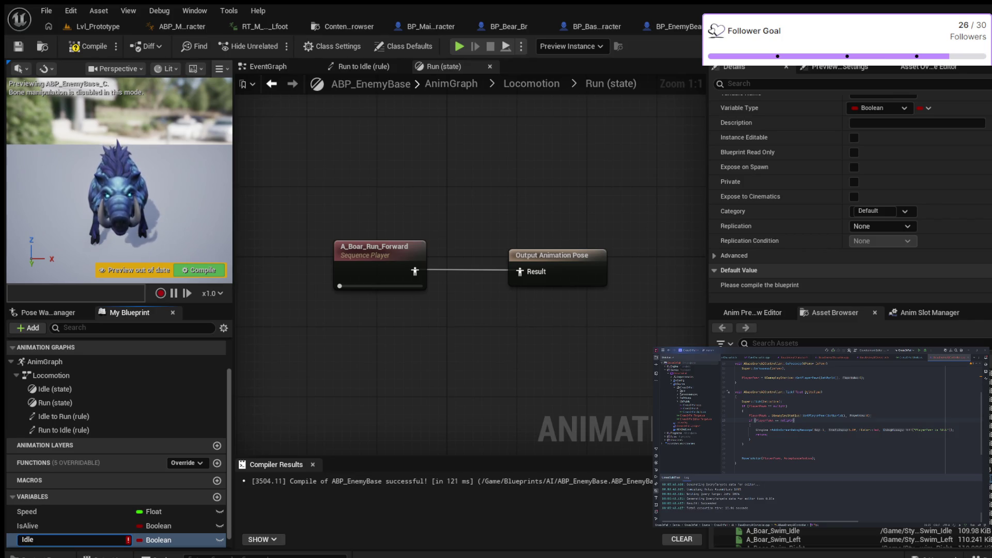
{"action": "type", "text": "A"}
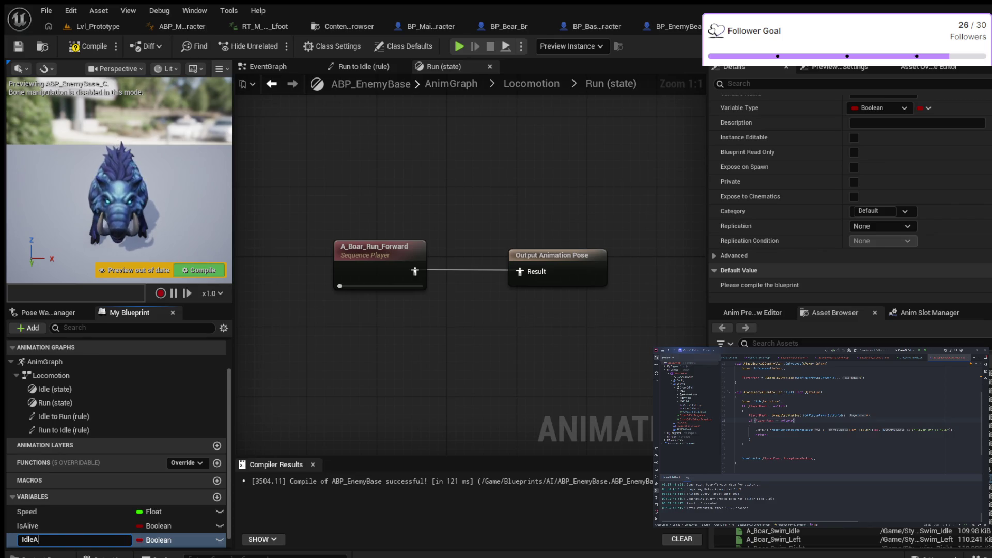
{"action": "type", "text": "nimation"}
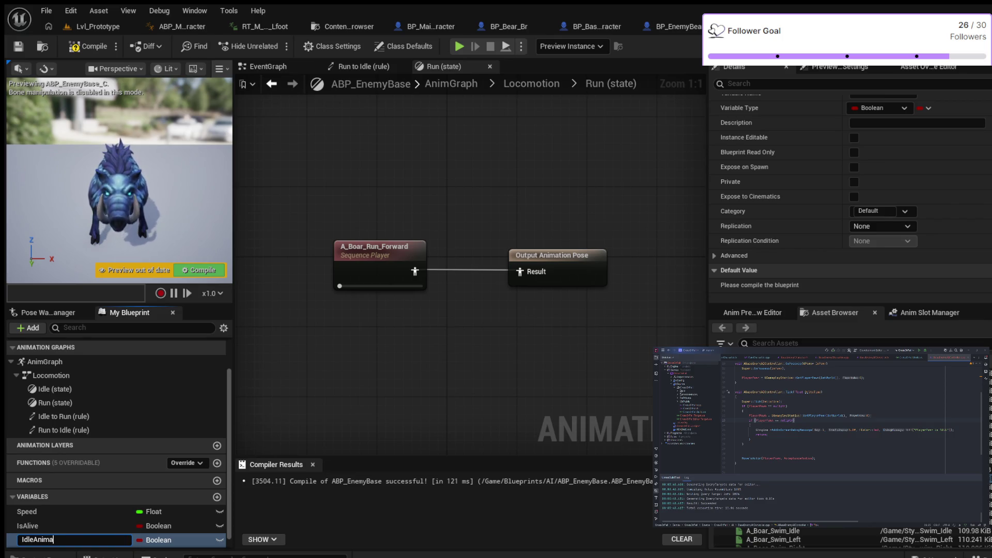
{"action": "key", "text": "Return"}
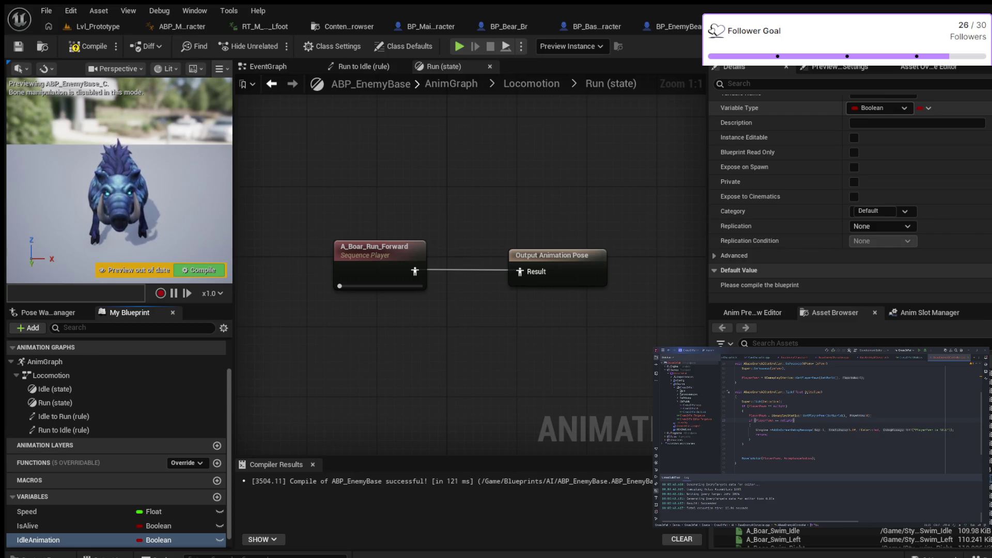
{"action": "key", "text": "Return"}
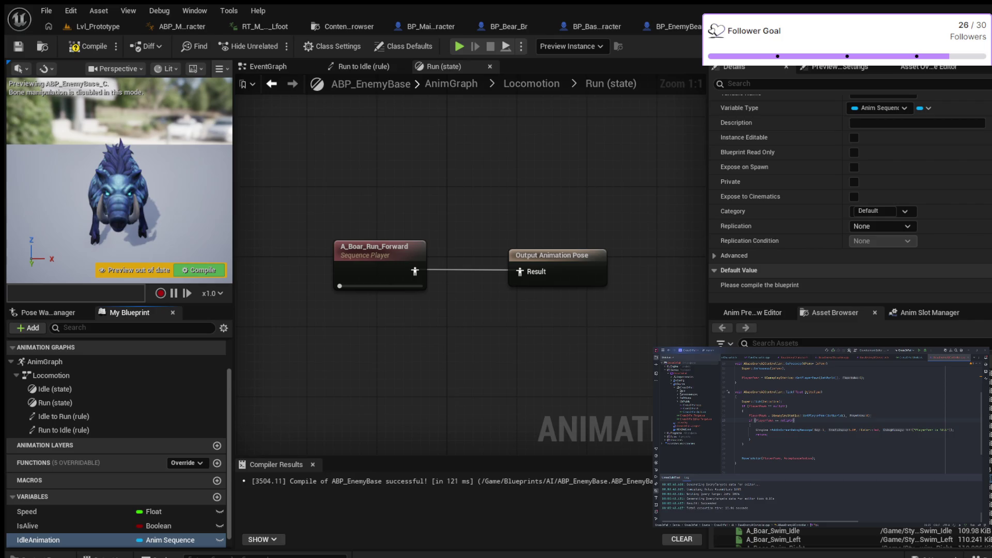
{"action": "left_click", "coordinate": [87, 46]}
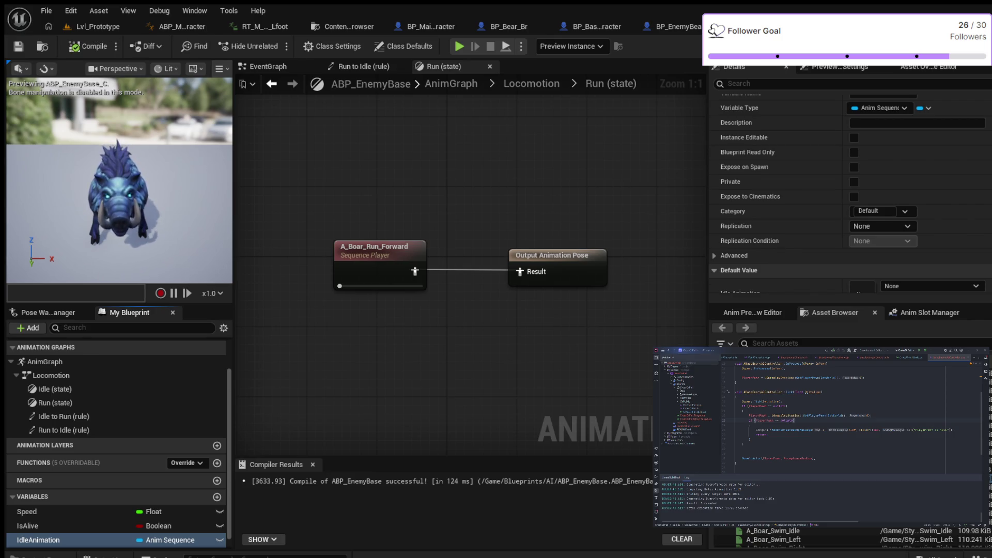
- Select IdleAnimation and add a second Anim Sequence variable
{"action": "left_click", "coordinate": [38, 539]}
{"action": "scroll", "coordinate": [116, 444], "scroll_direction": "down", "scroll_amount": 1}
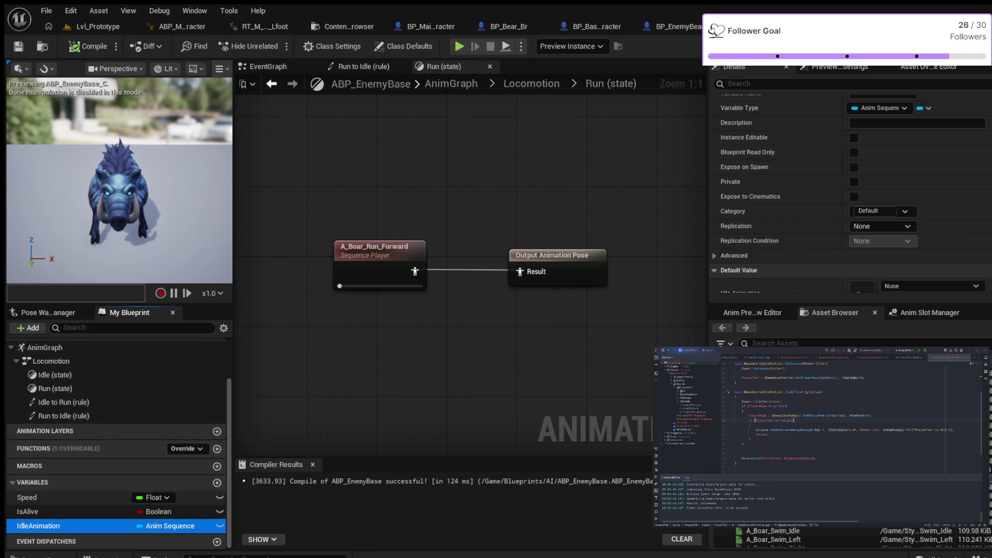
{"action": "left_click", "coordinate": [217, 483]}
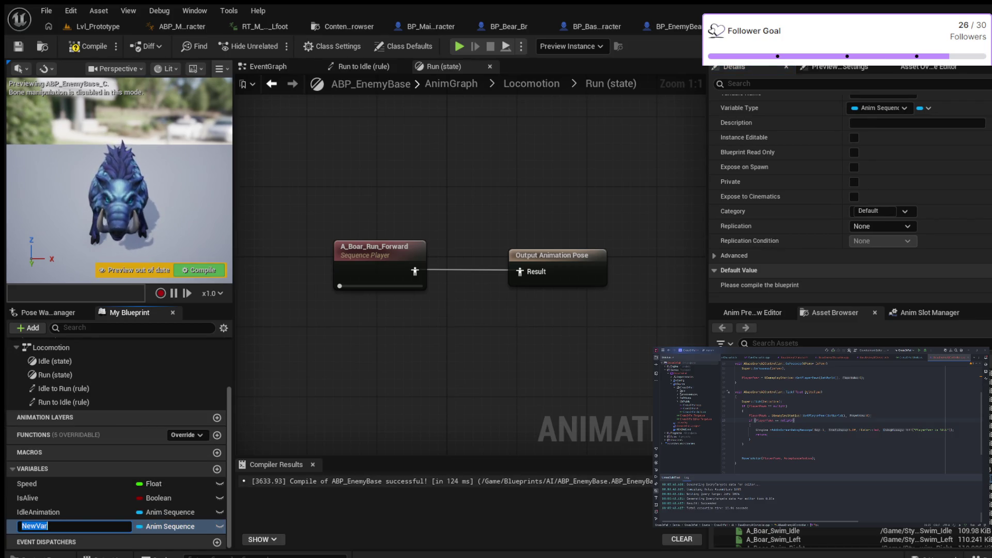
- Name the new Anim Sequence variable RunAnimation and recompile ABP_EnemyBase
{"action": "type", "text": "RunA"}
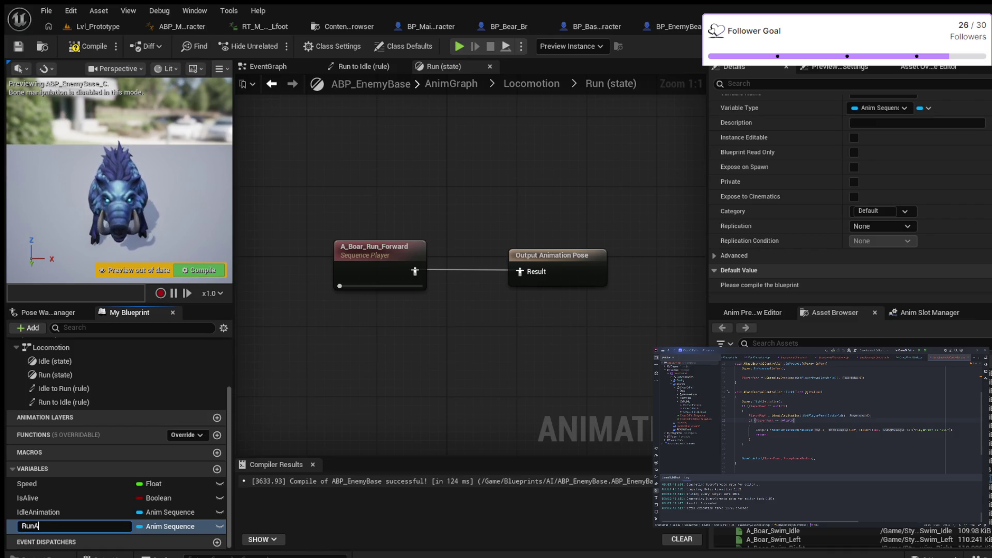
{"action": "type", "text": "nimation"}
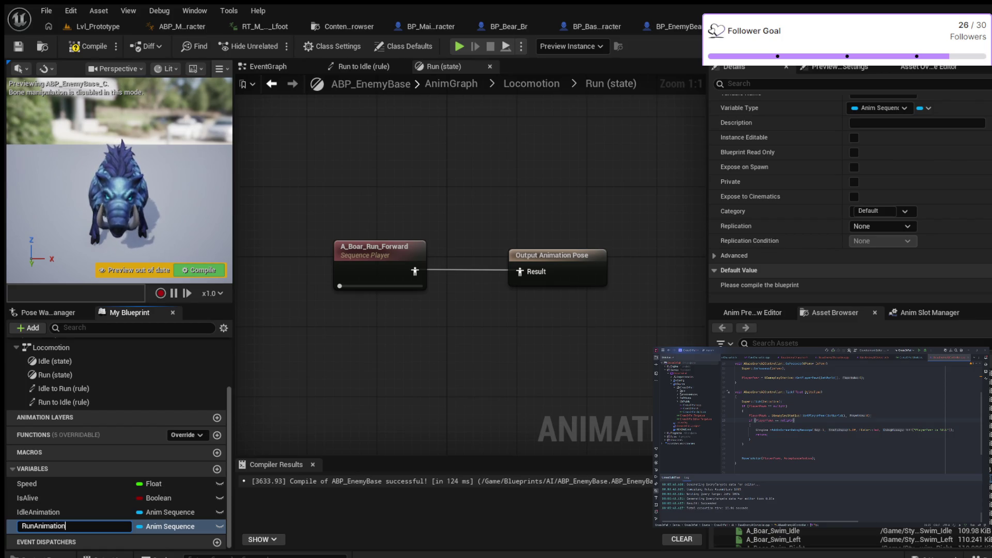
{"action": "key", "text": "Return"}
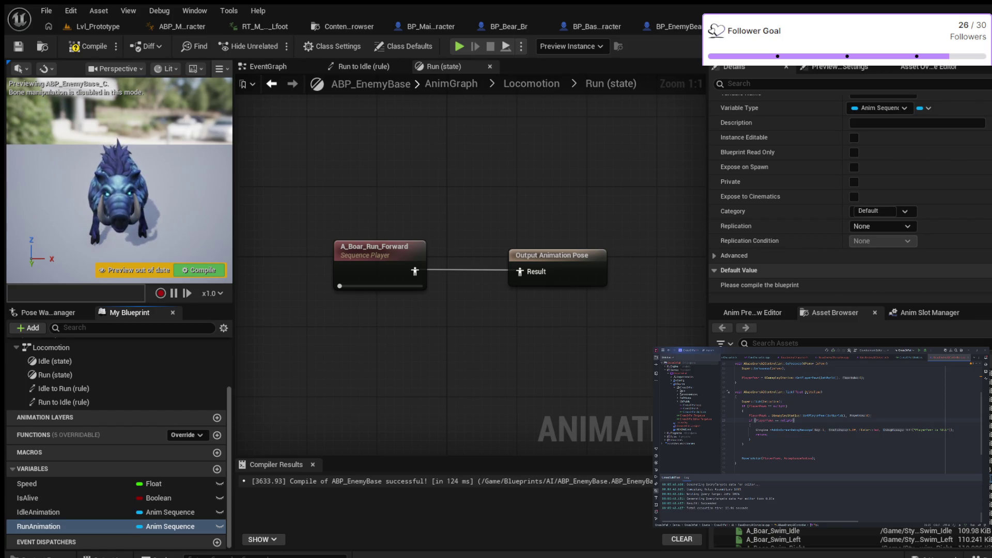
{"action": "left_click", "coordinate": [88, 46]}
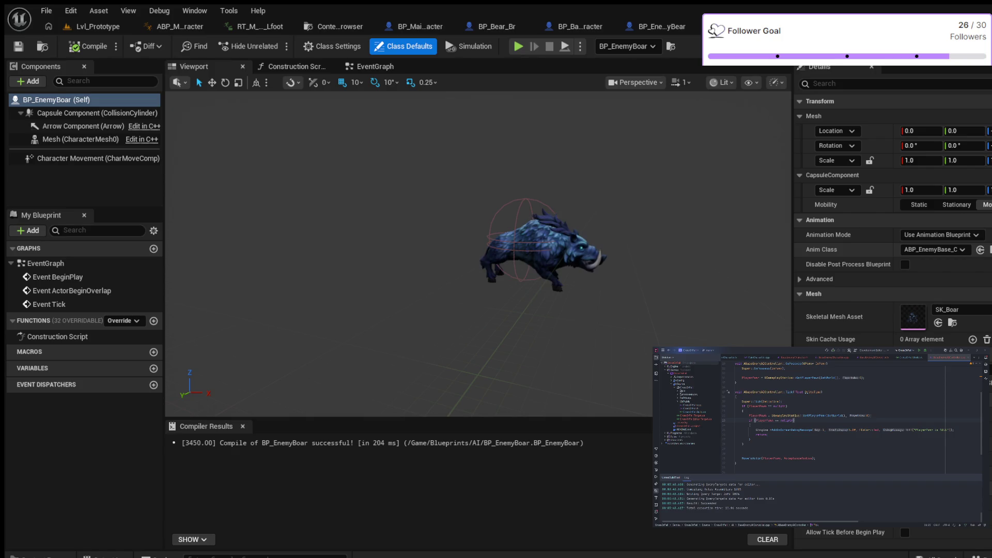
- Expand the Advanced animation settings in BP_EnemyBoar's class defaults, then switch to its EventGraph
{"action": "left_click", "coordinate": [362, 206]}
{"action": "left_click", "coordinate": [56, 99]}
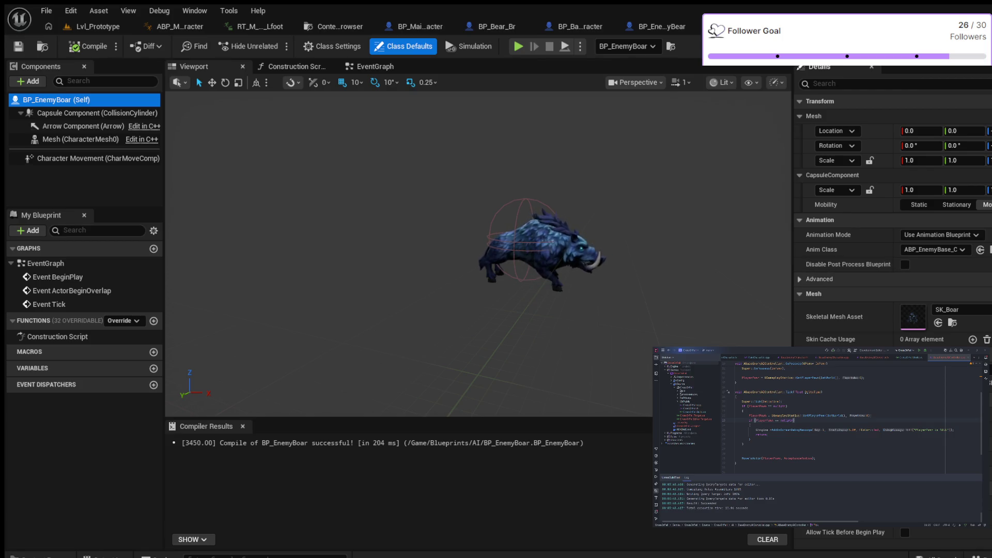
{"action": "left_click", "coordinate": [820, 279]}
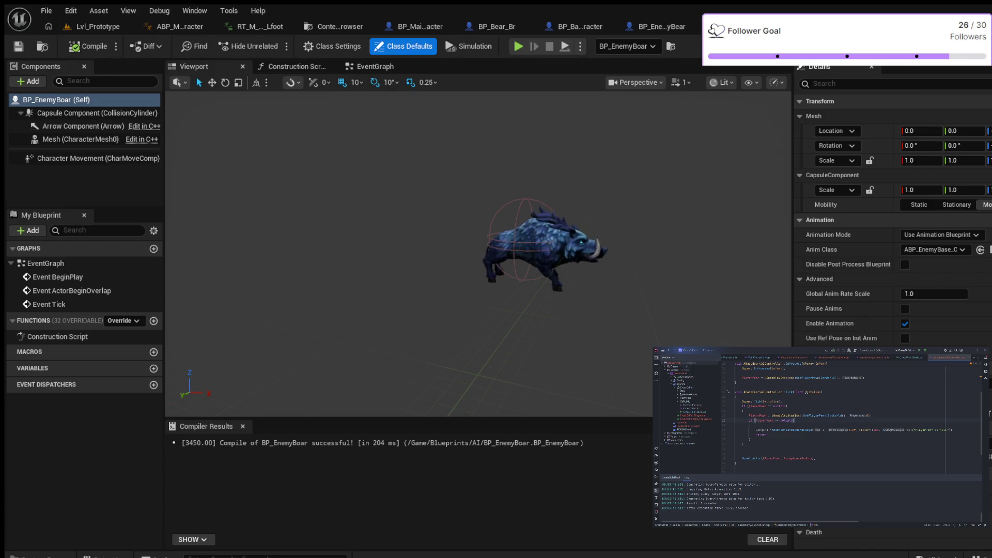
{"action": "left_click", "coordinate": [375, 66]}
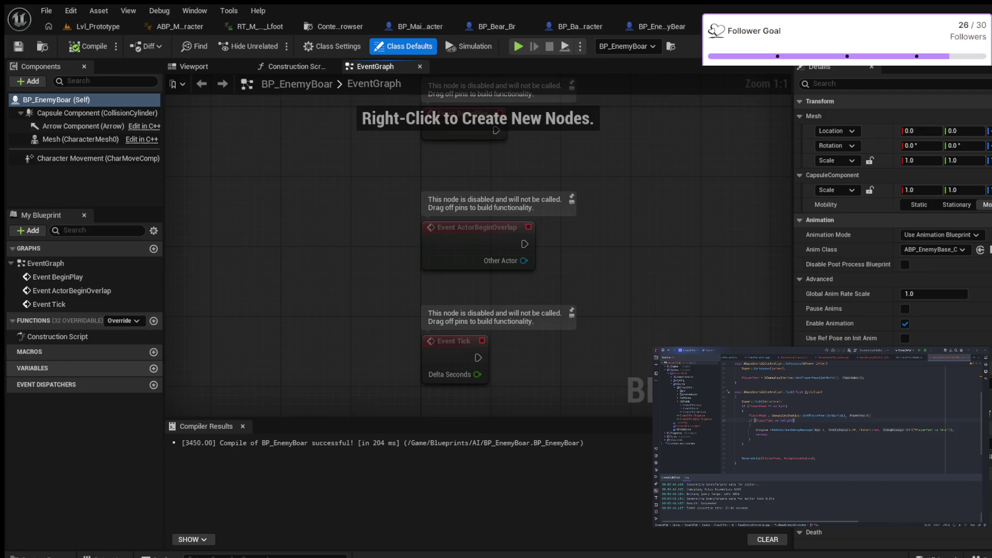
{"action": "left_click", "coordinate": [154, 368]}
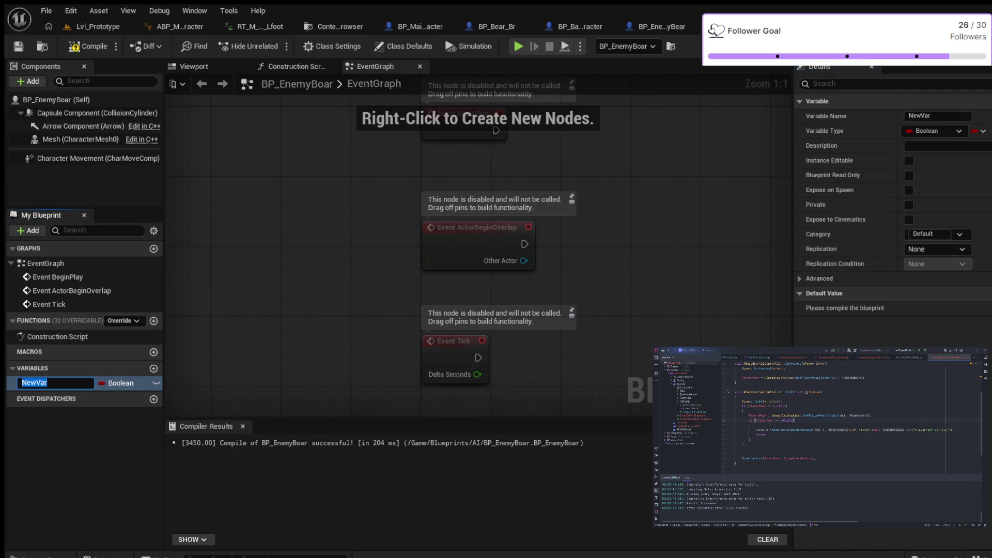
{"action": "key", "text": "Return"}
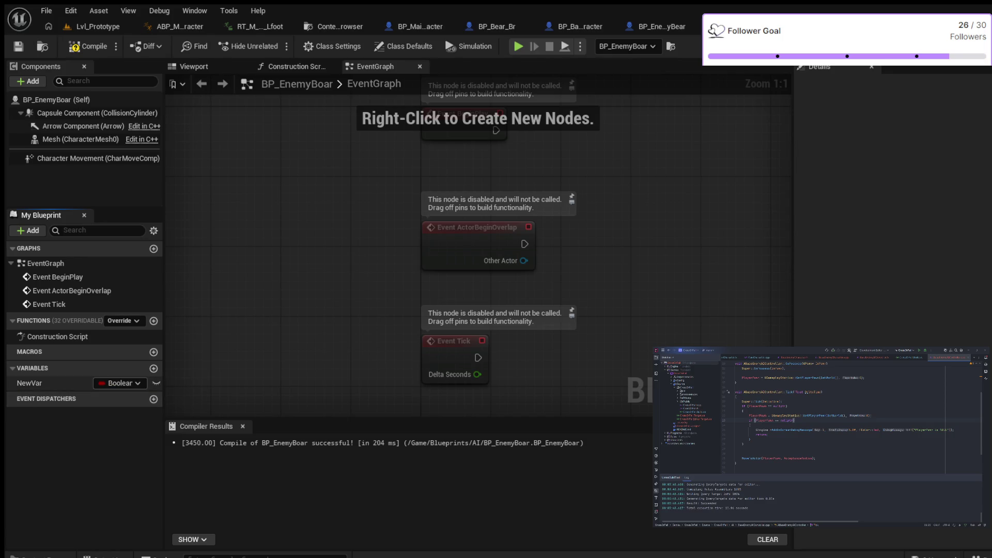
{"action": "left_click", "coordinate": [29, 383]}
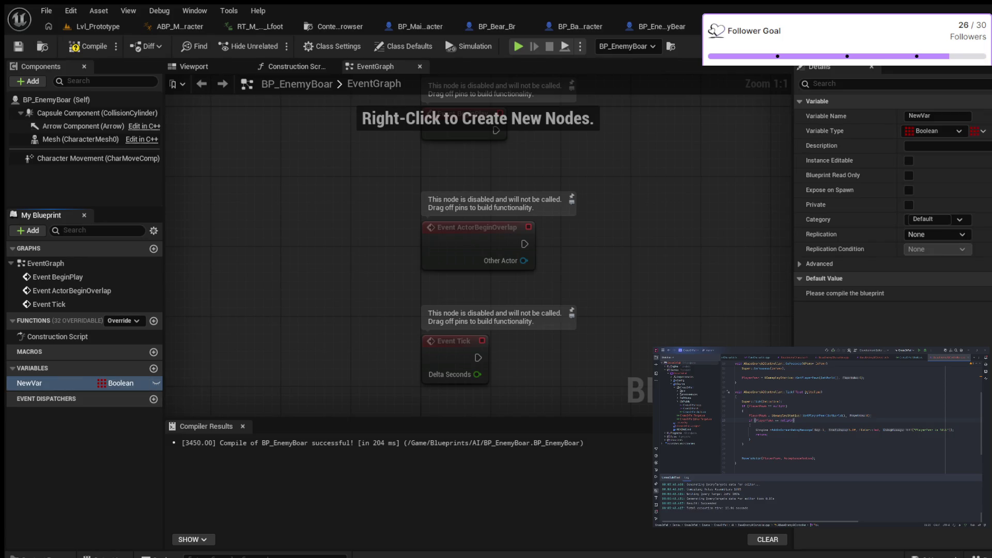
{"action": "key", "text": "Delete"}
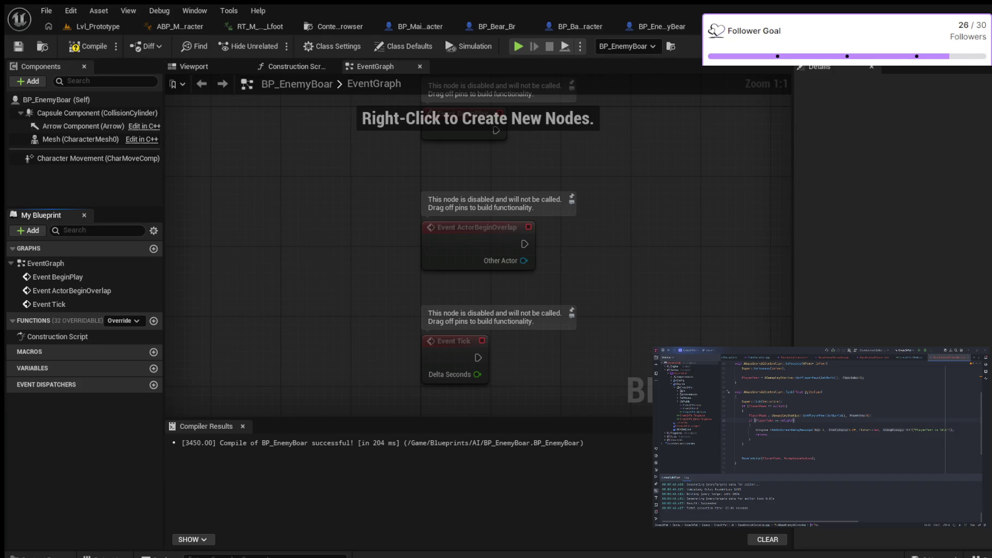
- Search BP_EnemyBoar's class defaults for 'idle', clear the search, and compile the blueprint
{"action": "left_click", "coordinate": [56, 99]}
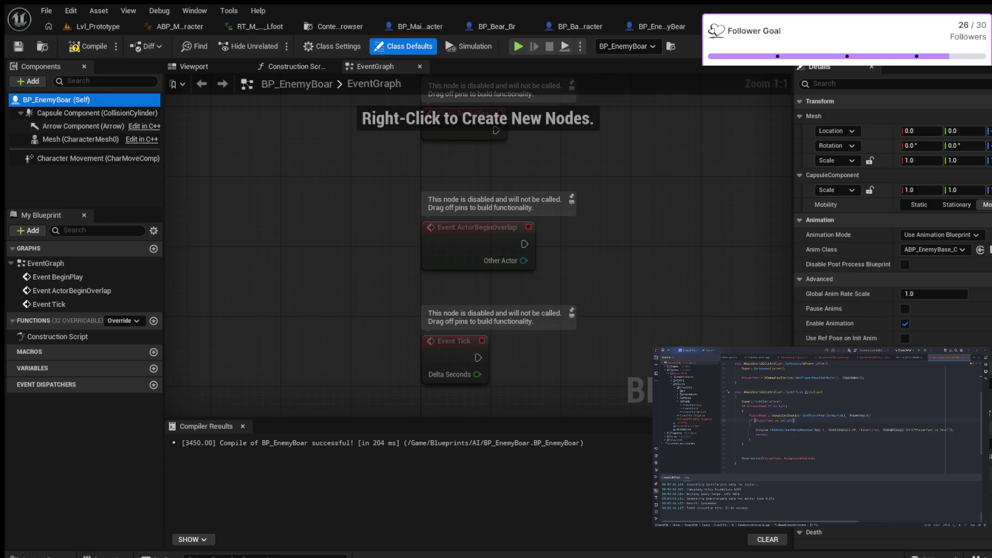
{"action": "scroll", "coordinate": [891, 232], "scroll_direction": "down", "scroll_amount": 2}
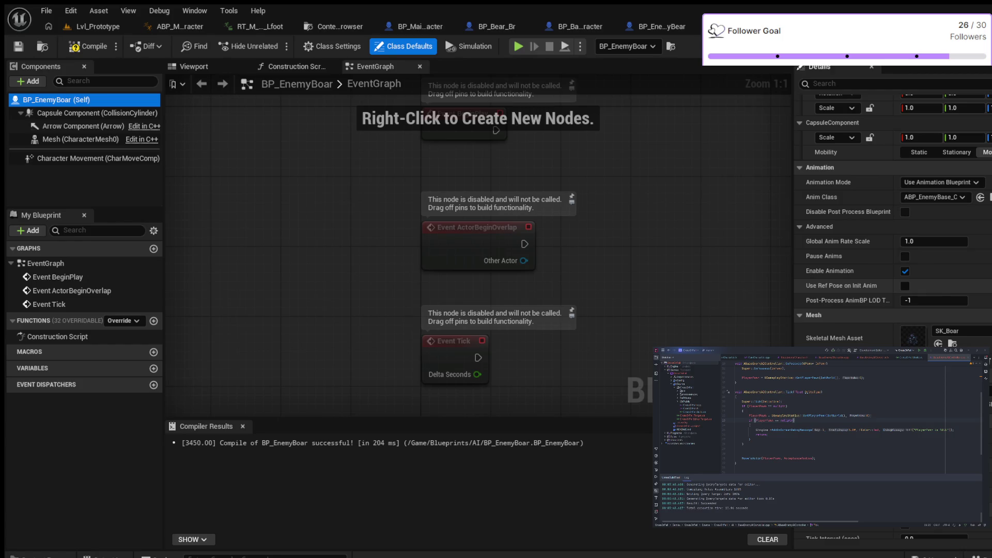
{"action": "scroll", "coordinate": [891, 233], "scroll_direction": "down", "scroll_amount": 3}
{"action": "scroll", "coordinate": [891, 233], "scroll_direction": "up", "scroll_amount": 5}
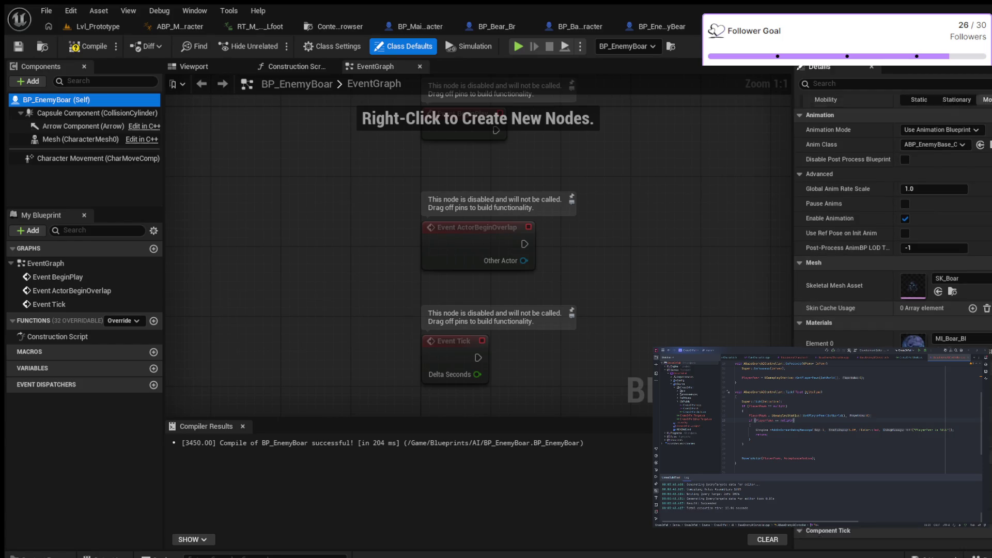
{"action": "left_click", "coordinate": [827, 83]}
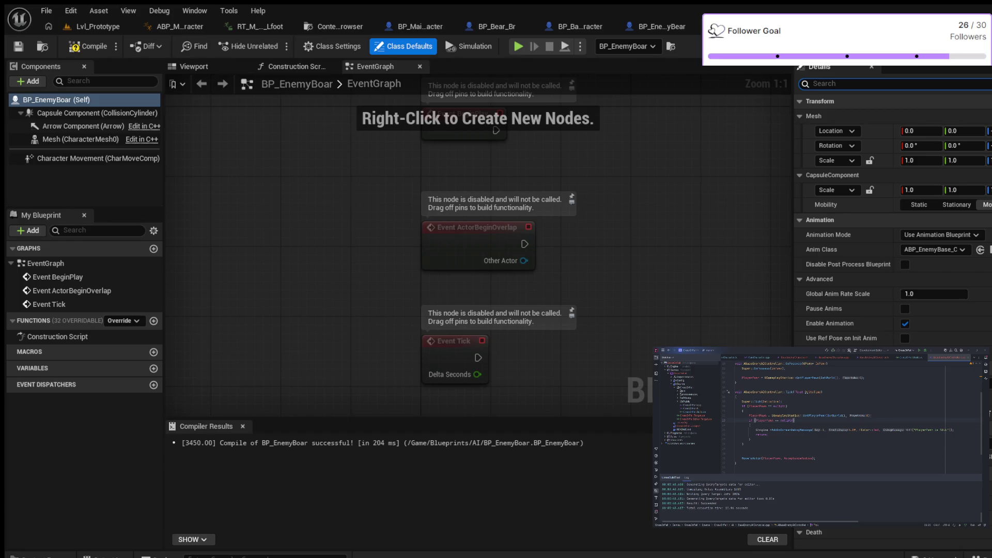
{"action": "type", "text": "idl"}
{"action": "type", "text": "e"}
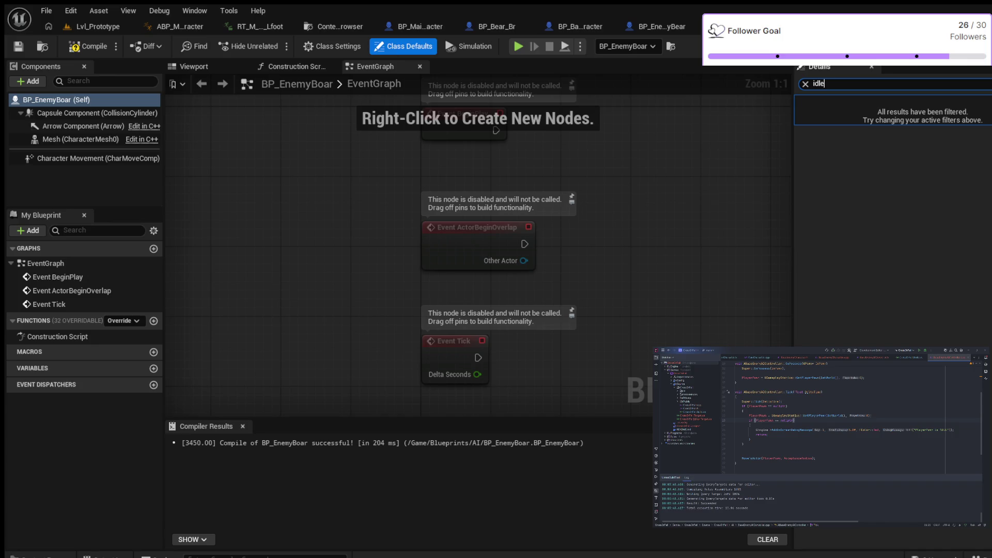
{"action": "key", "text": "BackSpace"}
{"action": "key", "text": "BackSpace"}
{"action": "key", "text": "BackSpace"}
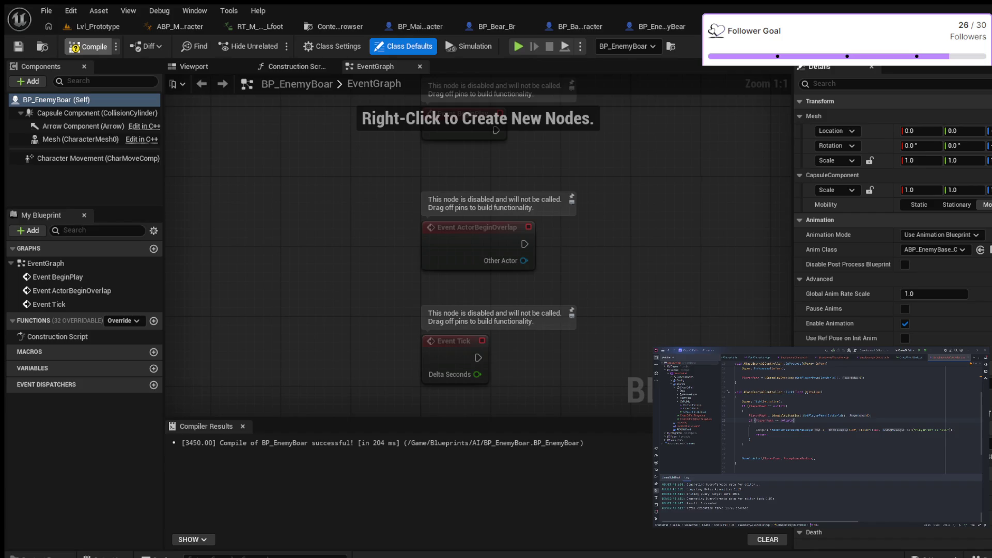
{"action": "left_click", "coordinate": [89, 46]}
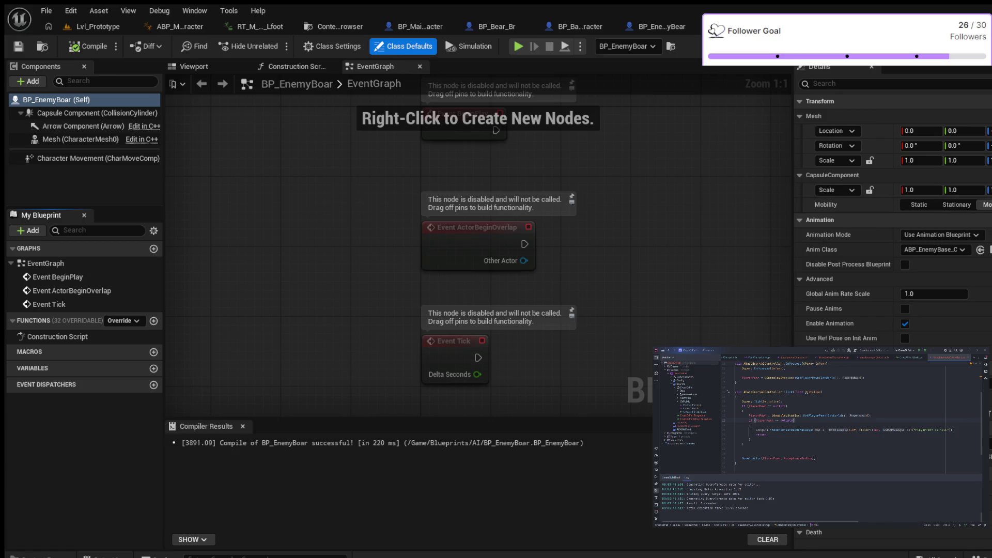
{"action": "scroll", "coordinate": [892, 309], "scroll_direction": "down", "scroll_amount": 1}
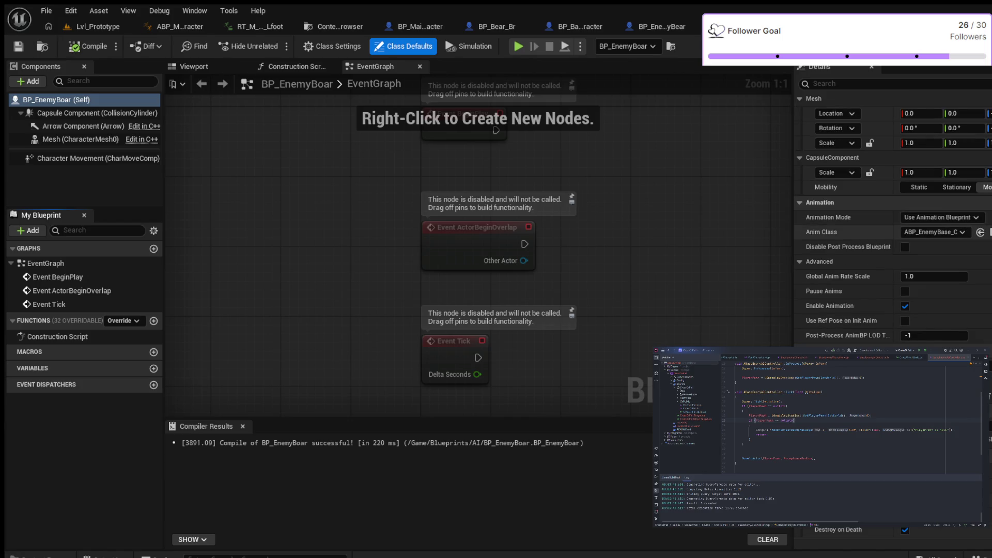
{"action": "scroll", "coordinate": [892, 258], "scroll_direction": "down", "scroll_amount": 5}
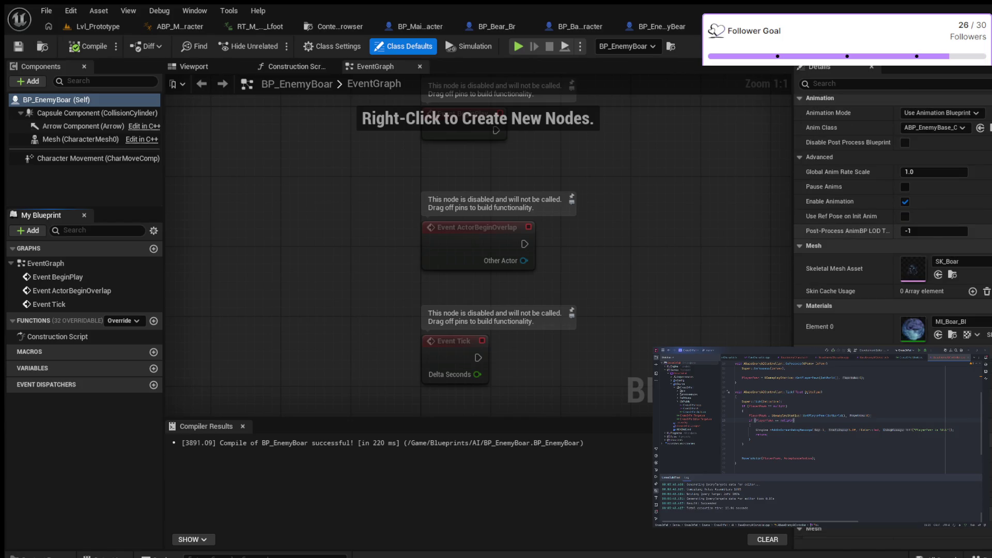
{"action": "scroll", "coordinate": [892, 258], "scroll_direction": "down", "scroll_amount": 2}
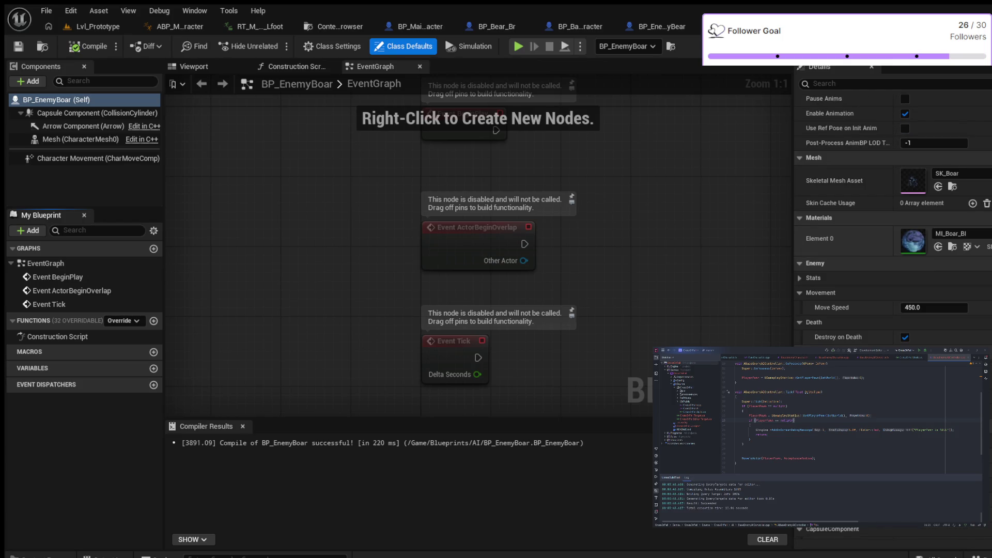
{"action": "scroll", "coordinate": [892, 258], "scroll_direction": "down", "scroll_amount": 1}
{"action": "scroll", "coordinate": [892, 310], "scroll_direction": "down", "scroll_amount": 5}
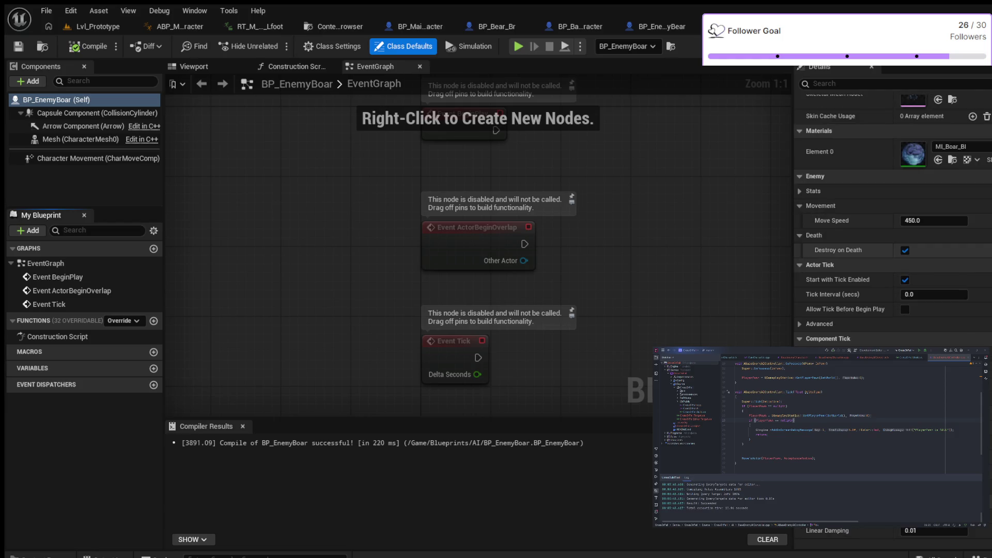
{"action": "scroll", "coordinate": [892, 258], "scroll_direction": "down", "scroll_amount": 2}
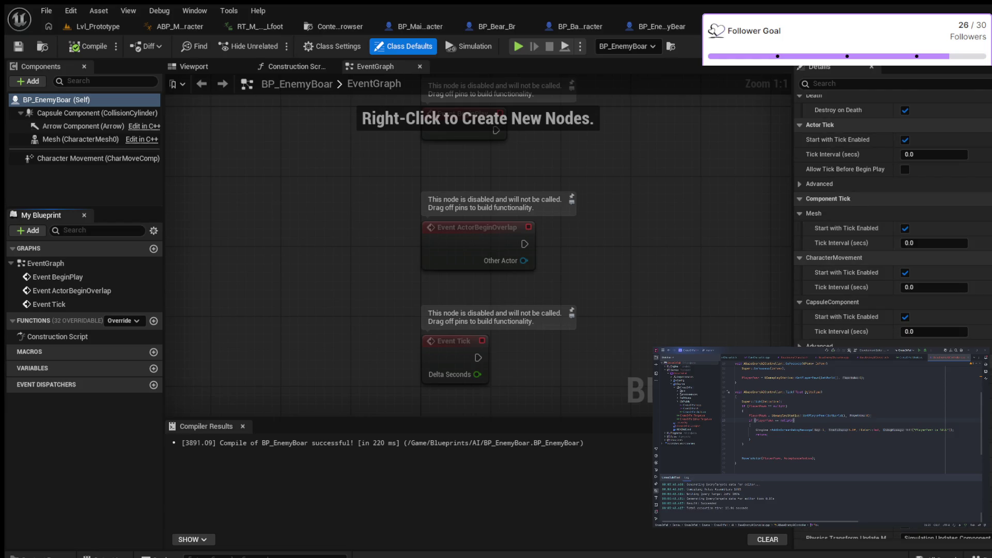
{"action": "scroll", "coordinate": [892, 259], "scroll_direction": "up", "scroll_amount": 3}
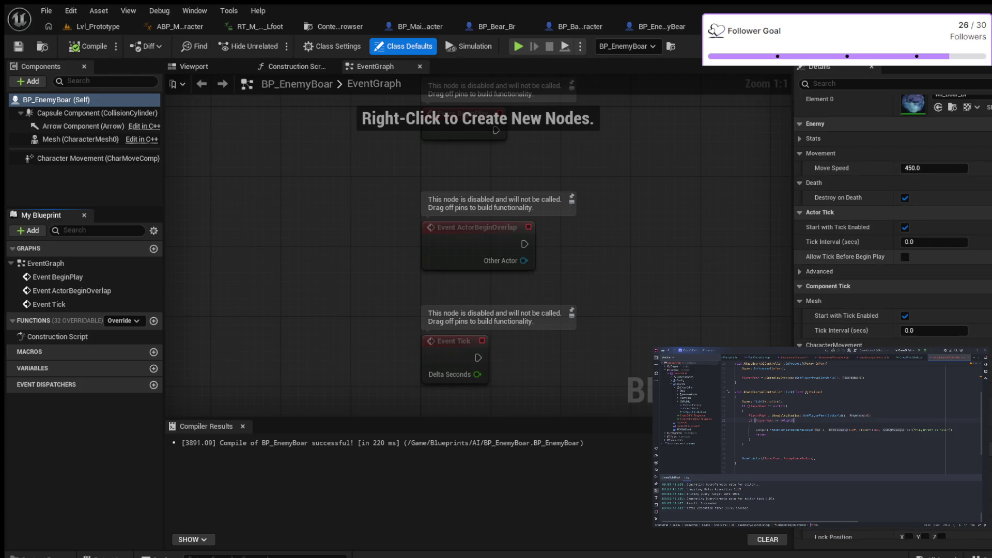
{"action": "scroll", "coordinate": [892, 258], "scroll_direction": "up", "scroll_amount": 10}
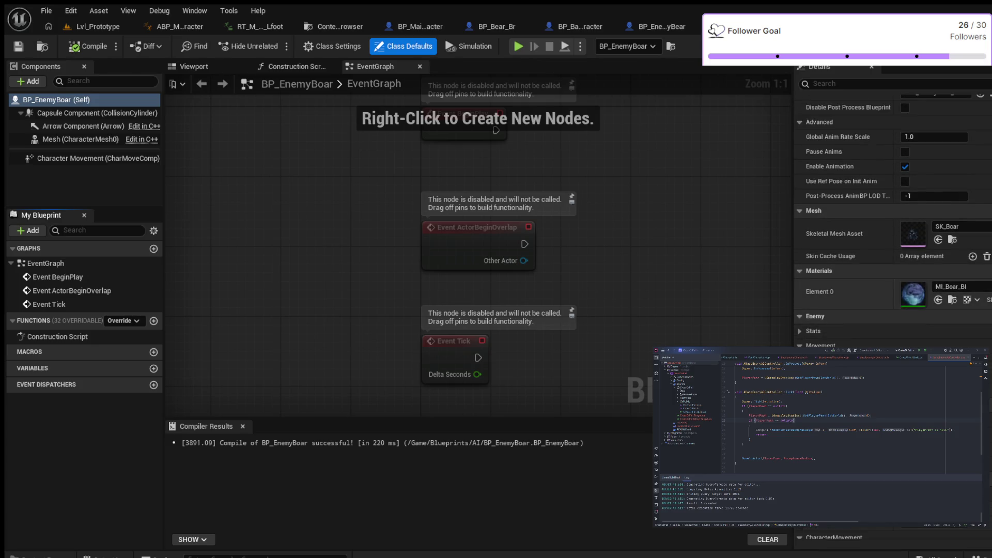
{"action": "scroll", "coordinate": [892, 258], "scroll_direction": "up", "scroll_amount": 3}
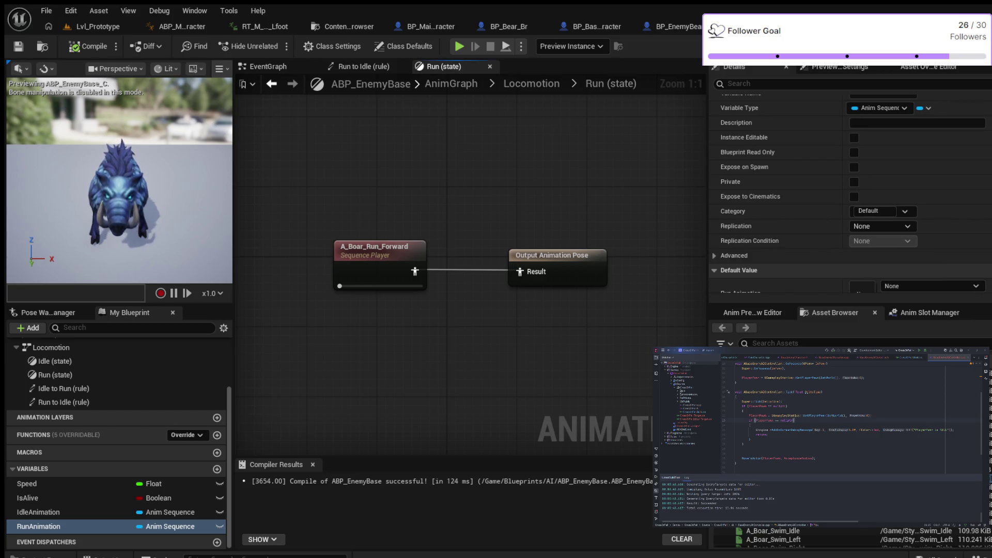
- Leave the Run state graph through the Locomotion breadcrumb to see Entry, Idle and Run
{"action": "left_click", "coordinate": [611, 84]}
{"action": "left_click", "coordinate": [531, 83]}
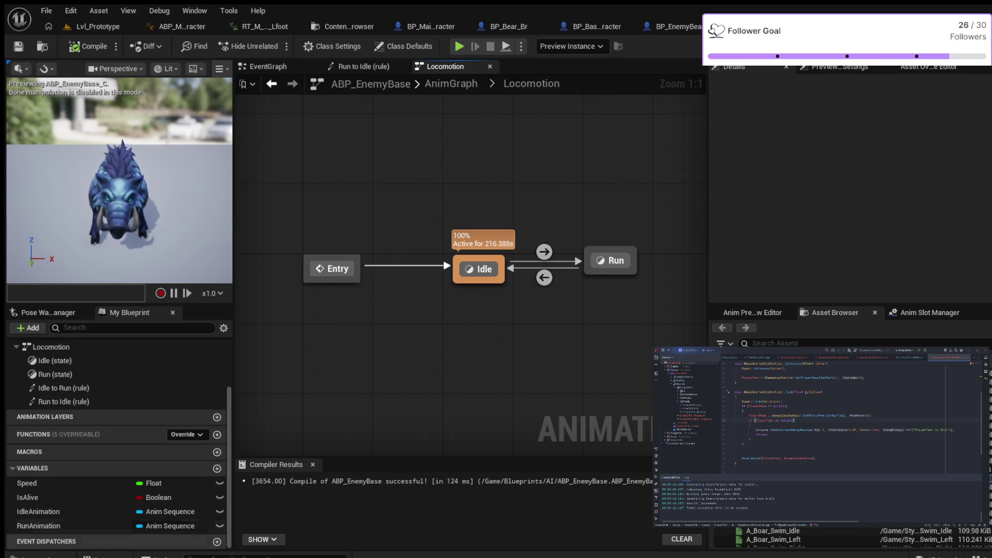
- Browse the Content Drawer to the Blueprints/AI folder and select ABP_EnemyBase
{"action": "key", "text": "ctrl+space"}
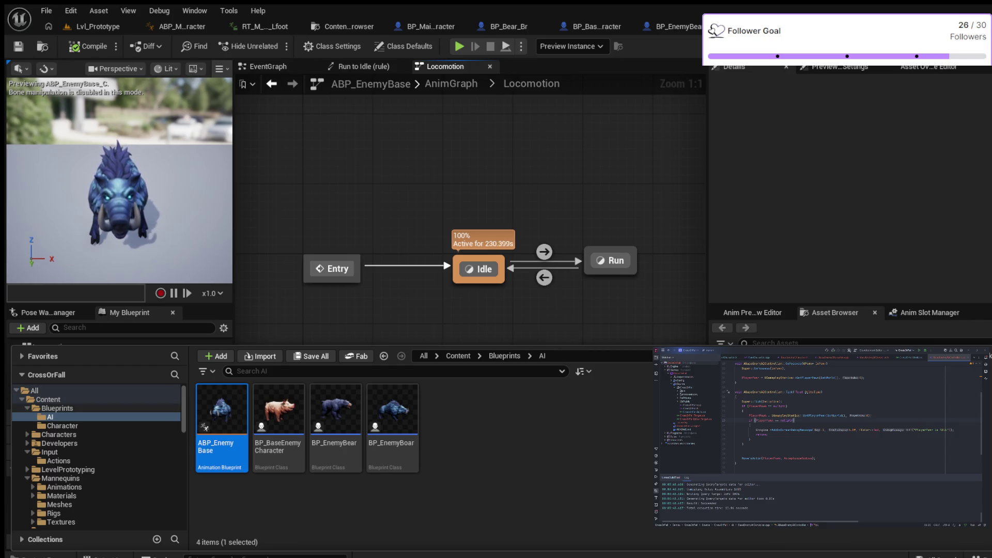
{"action": "left_click", "coordinate": [57, 408]}
{"action": "left_click", "coordinate": [50, 417]}
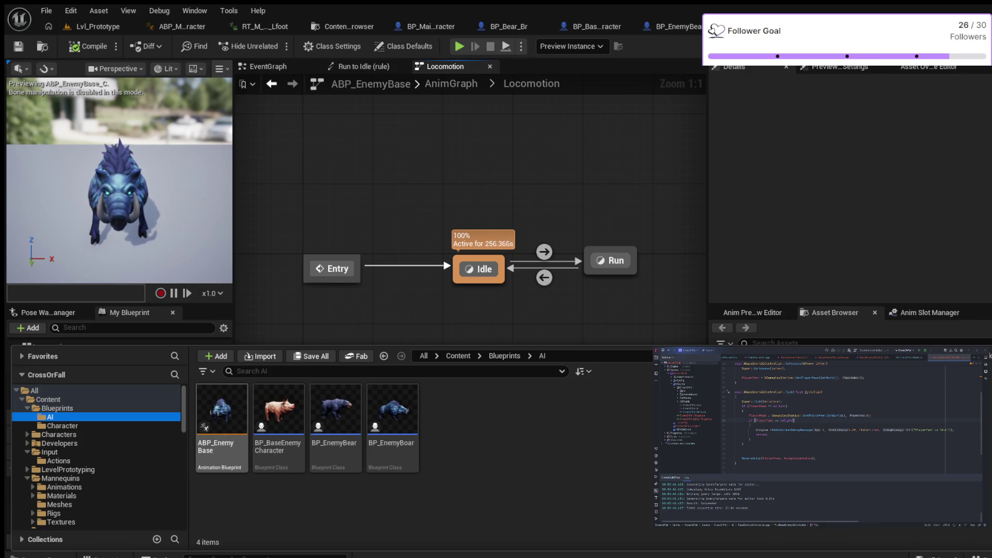
{"action": "left_click", "coordinate": [222, 413]}
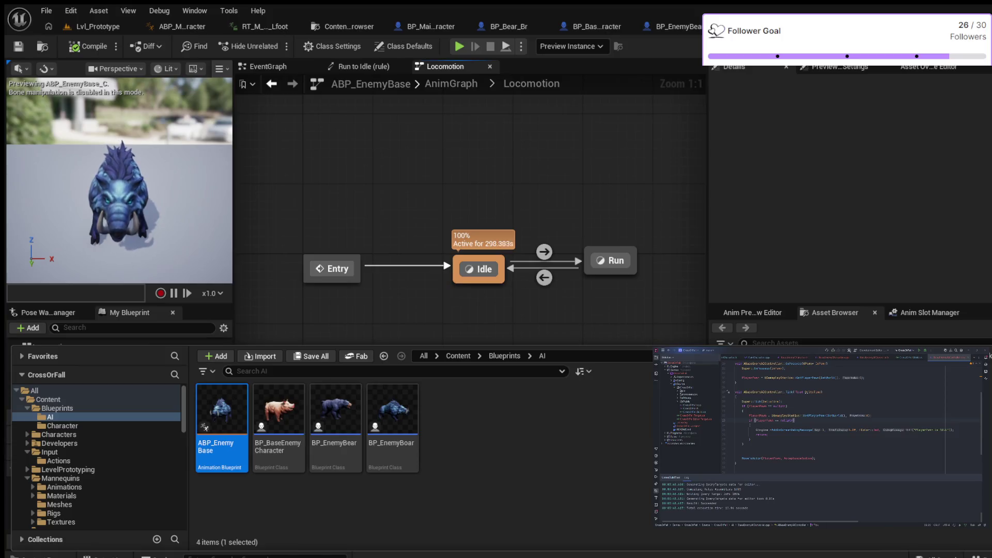
- Name the new child animation blueprint ABP_Pig and open it for editing
{"action": "key", "text": "Escape"}
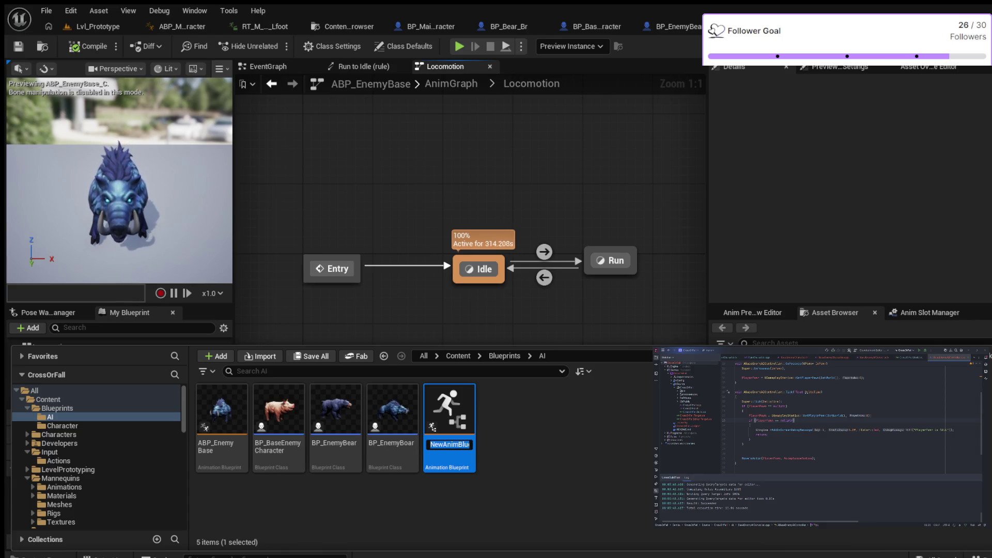
{"action": "type", "text": "Pi"}
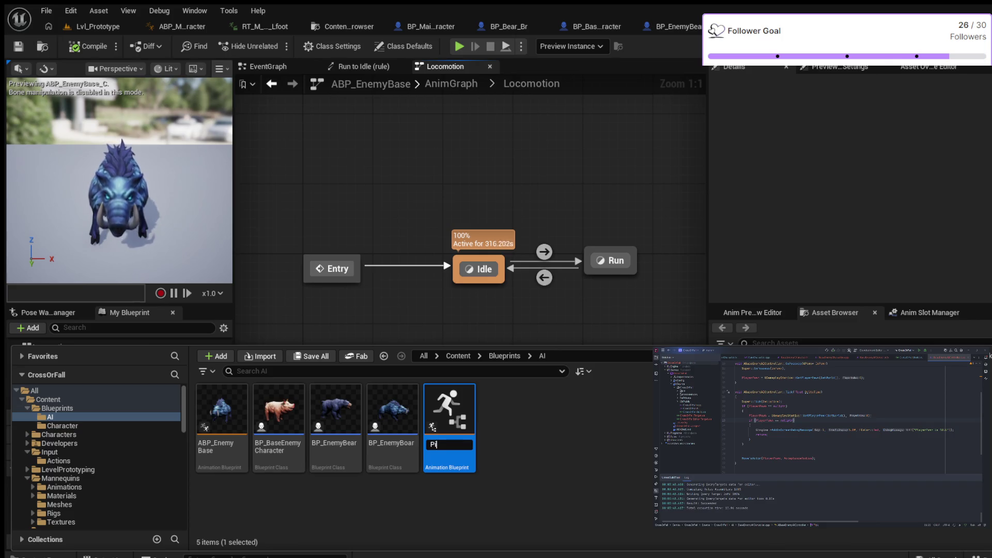
{"action": "type", "text": "g"}
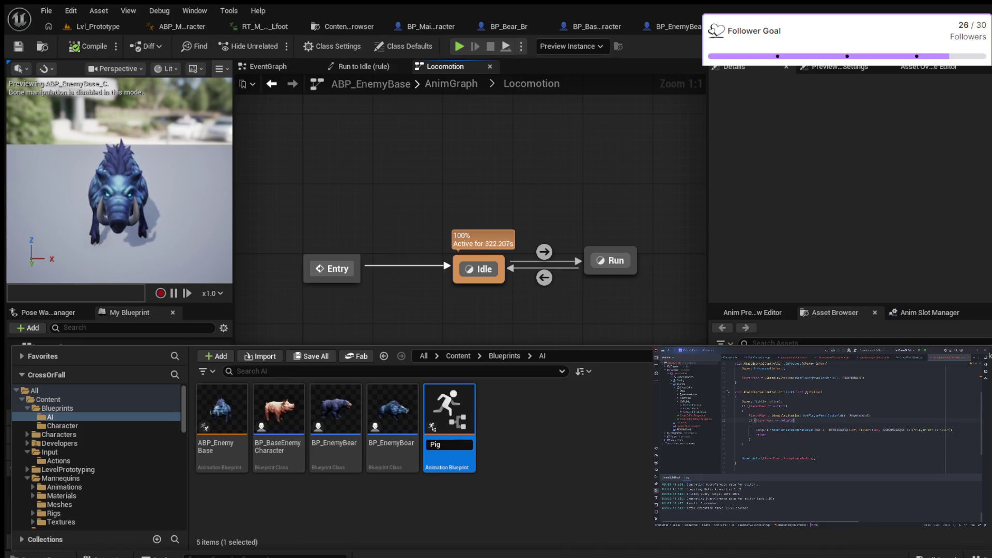
{"action": "type", "text": "ABP_"}
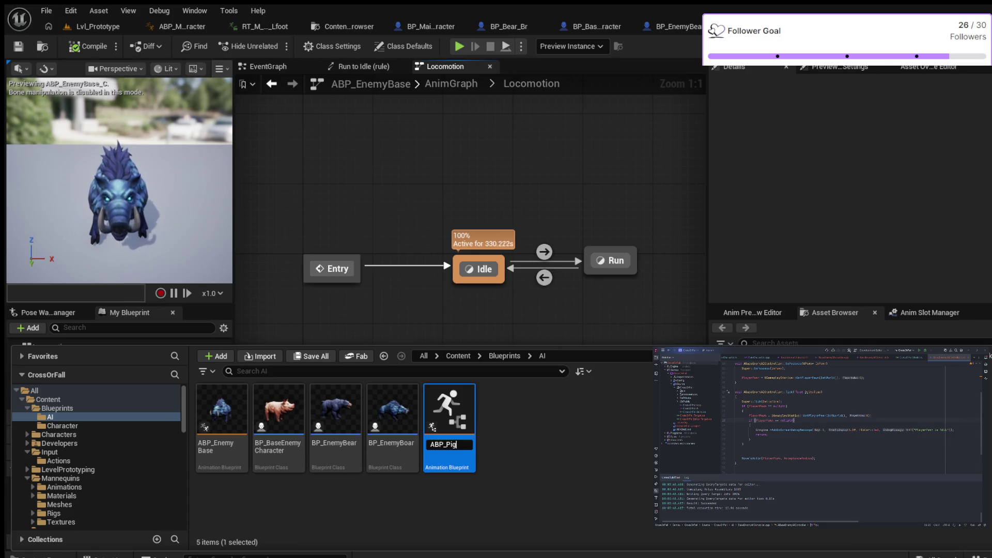
{"action": "key", "text": "Return"}
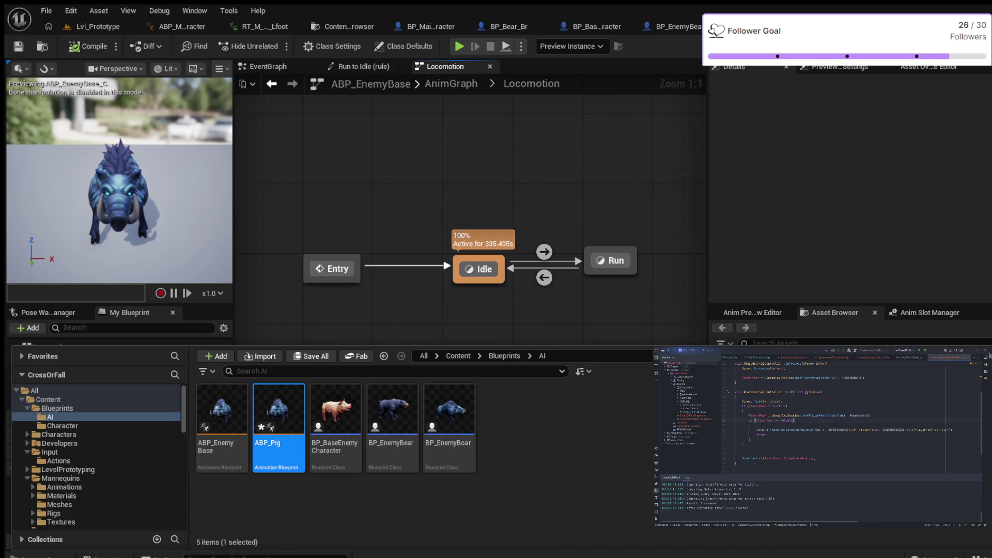
{"action": "key", "text": "Return"}
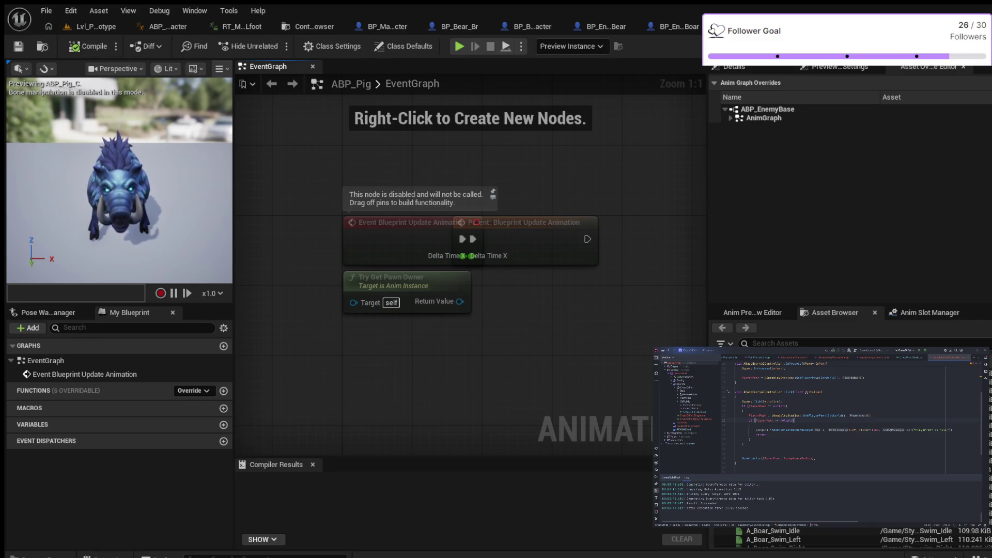
- Set ABP_Pig's Target Skeleton to SKEL_Pig under Class Settings Advanced, and compile it
{"action": "left_click", "coordinate": [332, 46]}
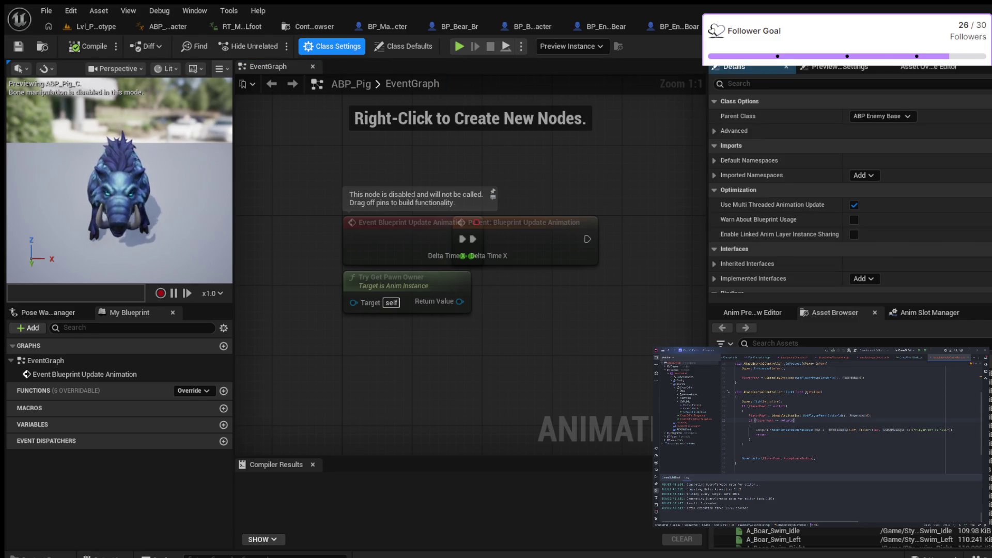
{"action": "scroll", "coordinate": [850, 194], "scroll_direction": "down", "scroll_amount": 5}
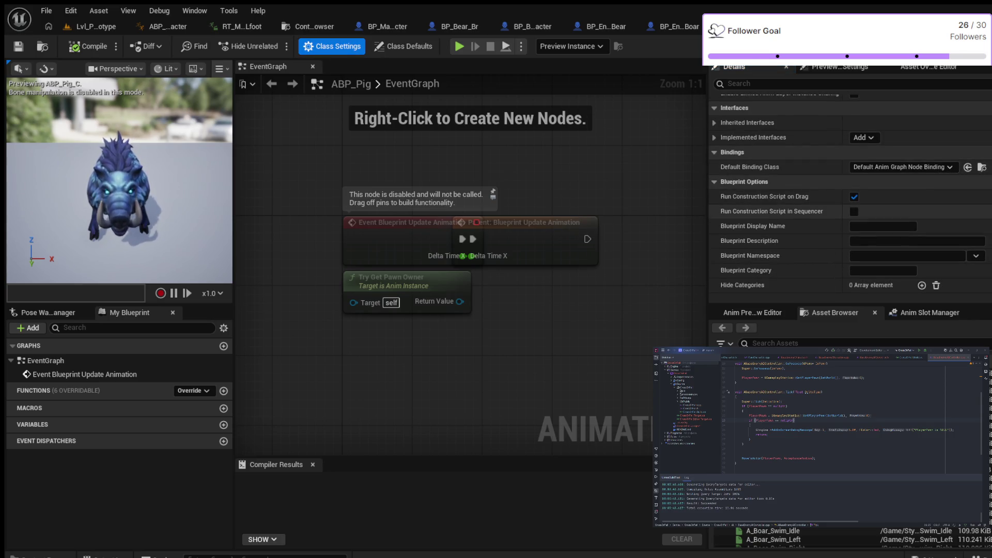
{"action": "scroll", "coordinate": [850, 194], "scroll_direction": "up", "scroll_amount": 3}
{"action": "scroll", "coordinate": [849, 193], "scroll_direction": "up", "scroll_amount": 2}
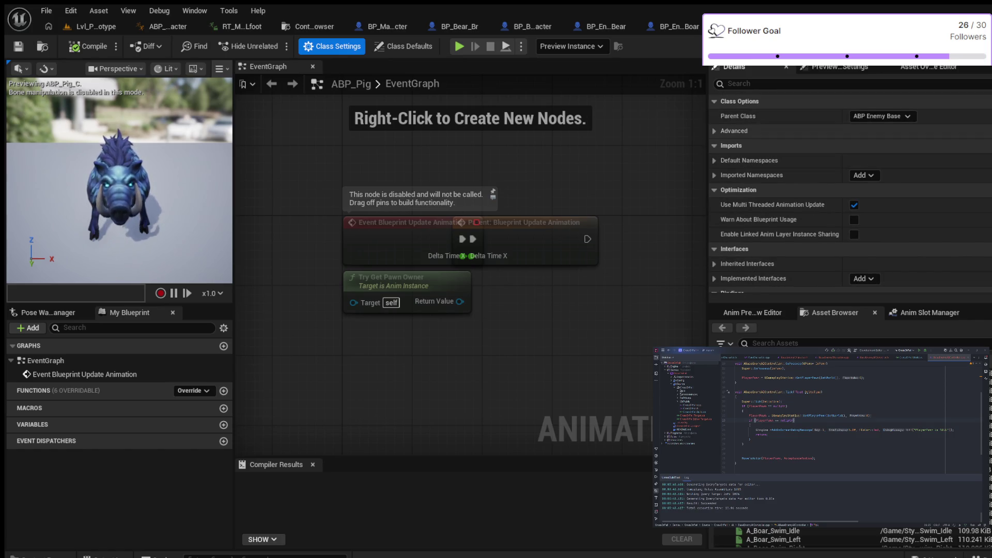
{"action": "left_click", "coordinate": [403, 46]}
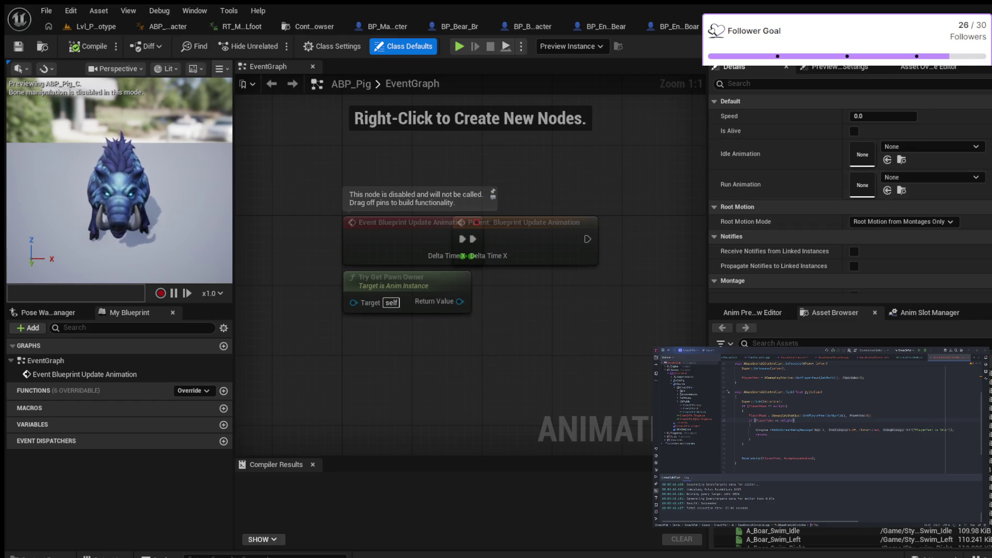
{"action": "left_click", "coordinate": [333, 46]}
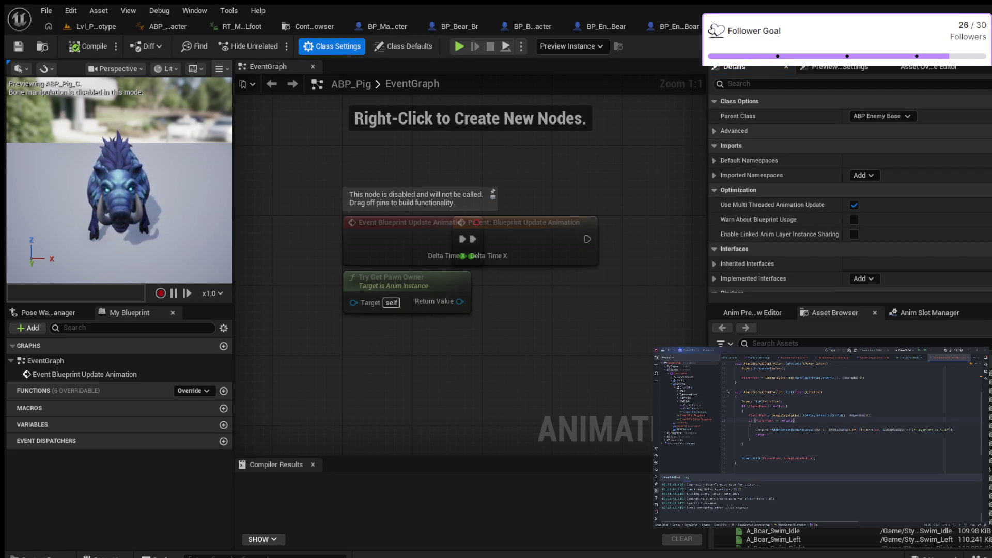
{"action": "left_click", "coordinate": [734, 131]}
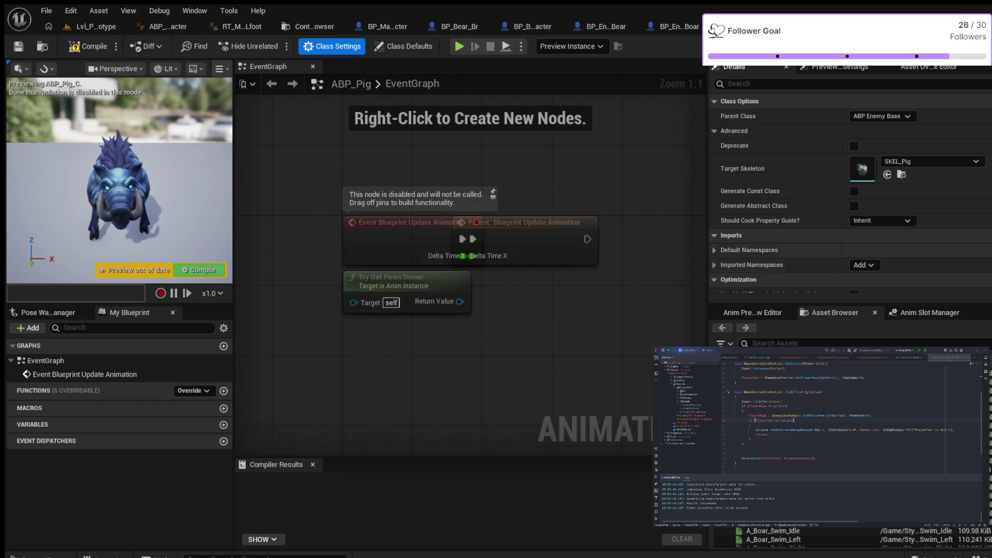
{"action": "left_click", "coordinate": [88, 46]}
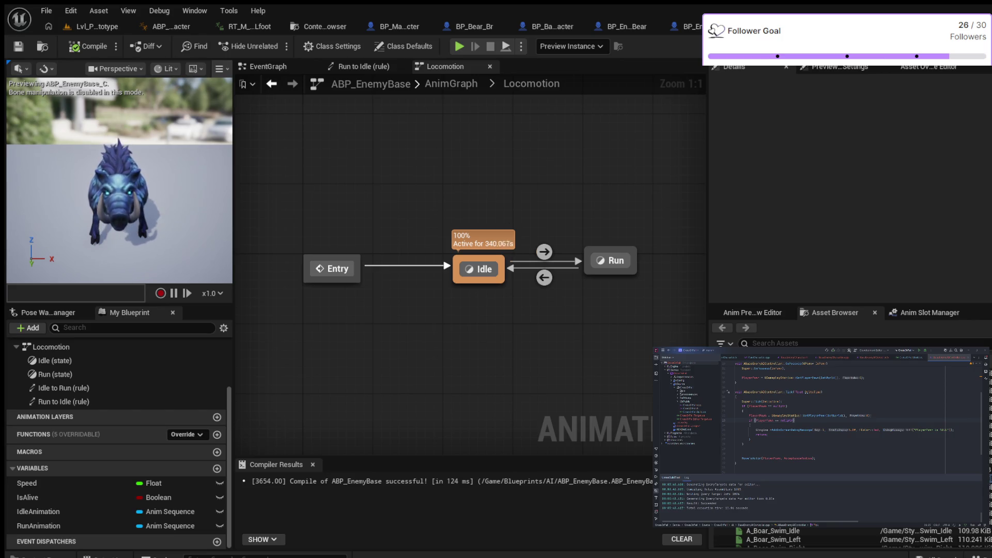
- Delete the A_Boar_idle node from the Idle state and compile
{"action": "double_click", "coordinate": [479, 269]}
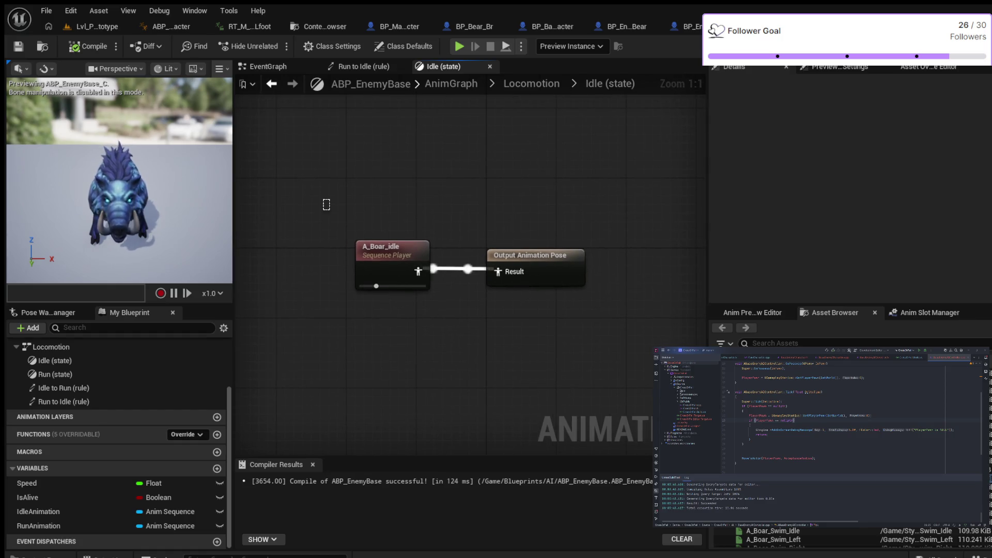
{"action": "left_click", "coordinate": [393, 253]}
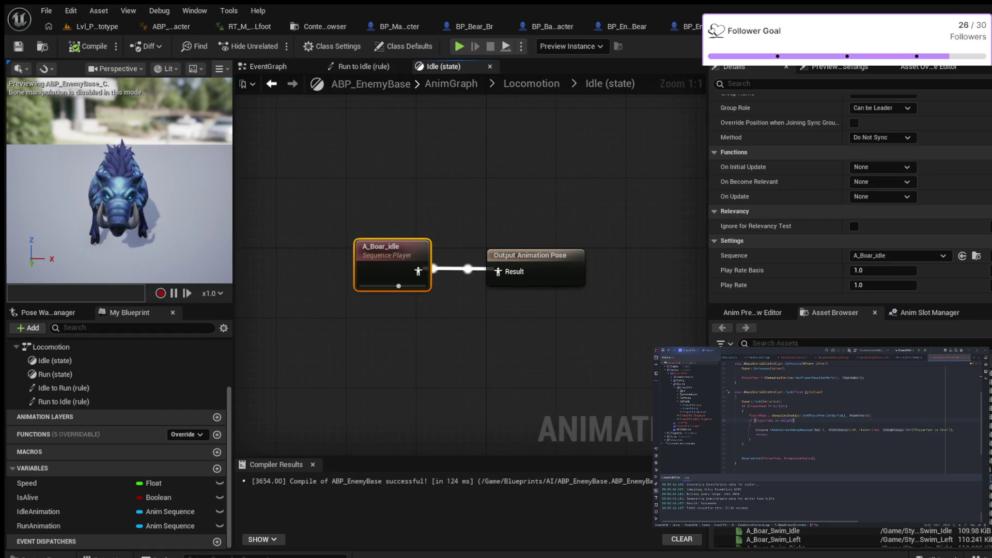
{"action": "key", "text": "Delete"}
{"action": "left_click", "coordinate": [88, 46]}
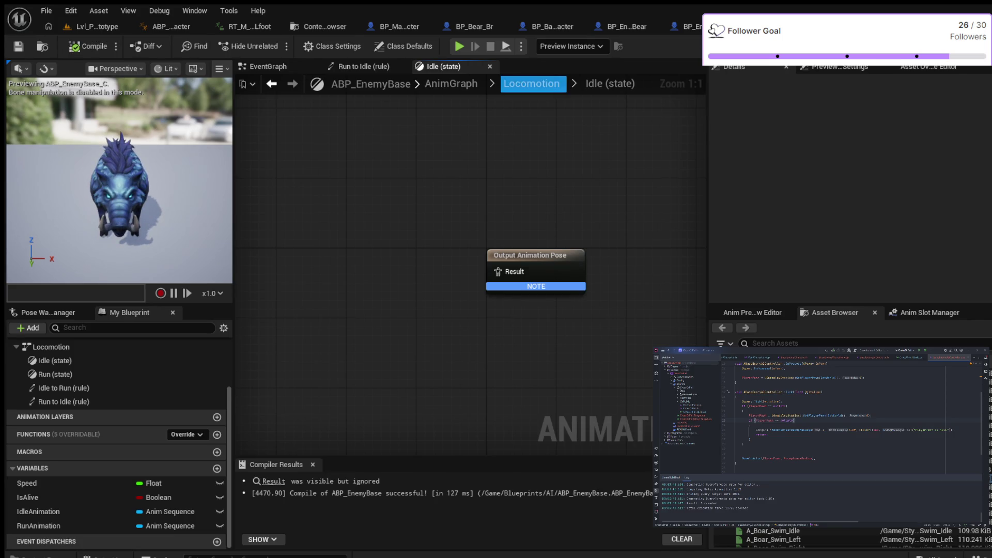
- Replace A_Boar_Run_Forward in the Run state with an empty Sequence Player feeding Output Animation Pose, and compile
{"action": "left_click", "coordinate": [530, 84]}
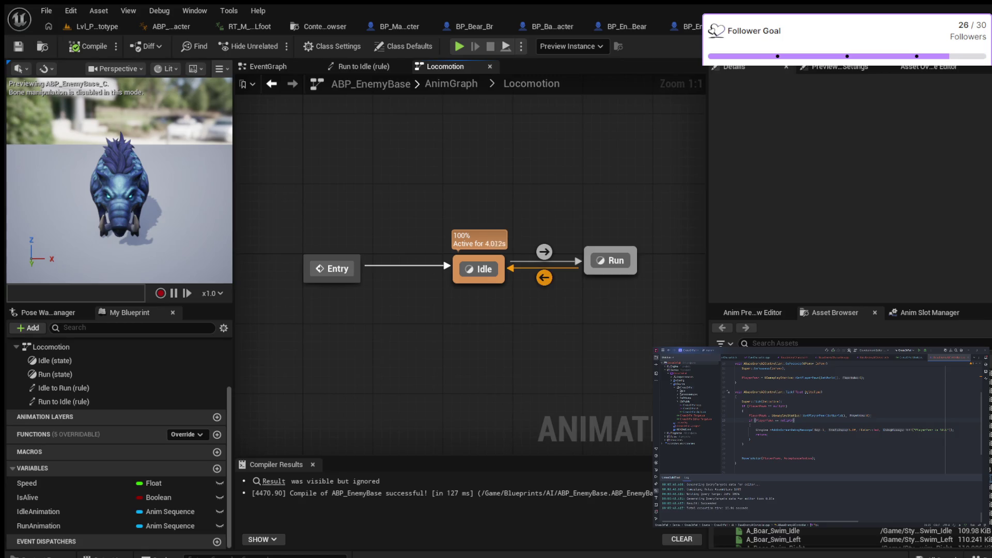
{"action": "double_click", "coordinate": [610, 261]}
{"action": "left_click_drag", "start_coordinate": [303, 195], "coordinate": [442, 332]}
{"action": "key", "text": "Delete"}
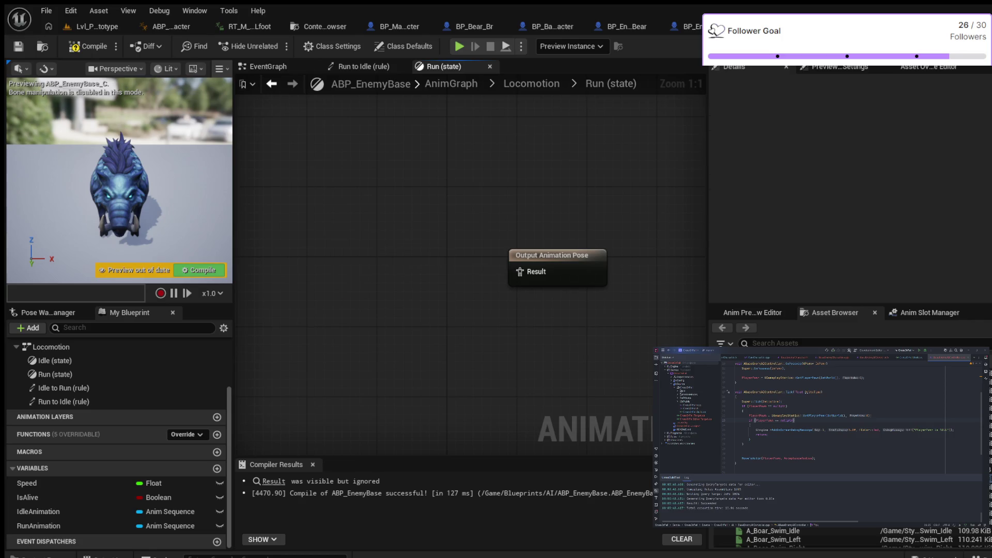
{"action": "left_click", "coordinate": [86, 46]}
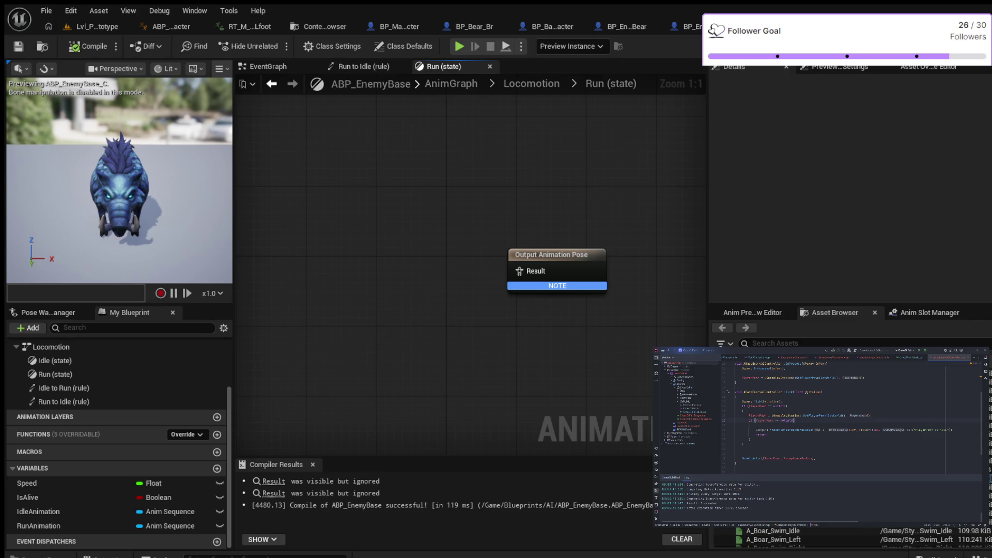
{"action": "key", "text": "ctrl+v"}
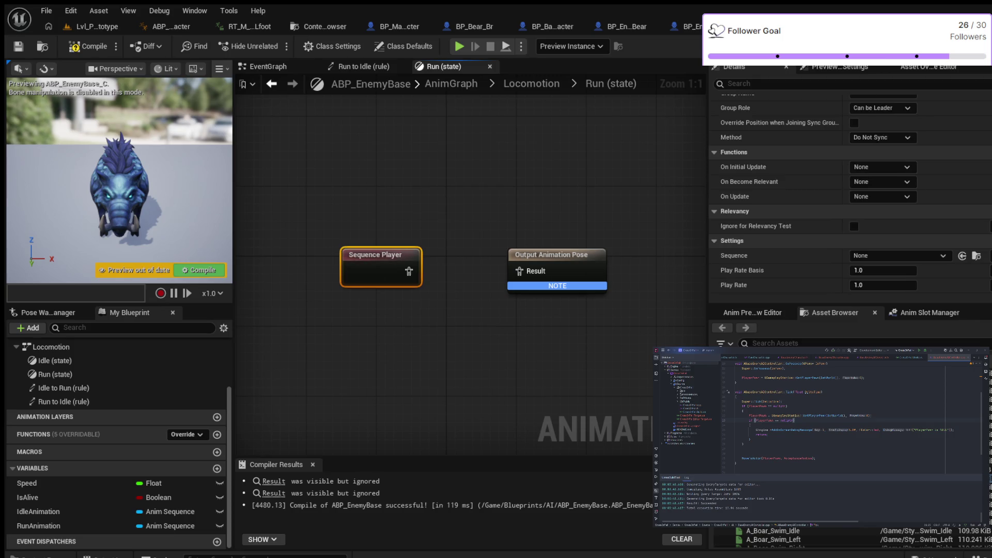
{"action": "left_click_drag", "start_coordinate": [409, 271], "coordinate": [527, 270]}
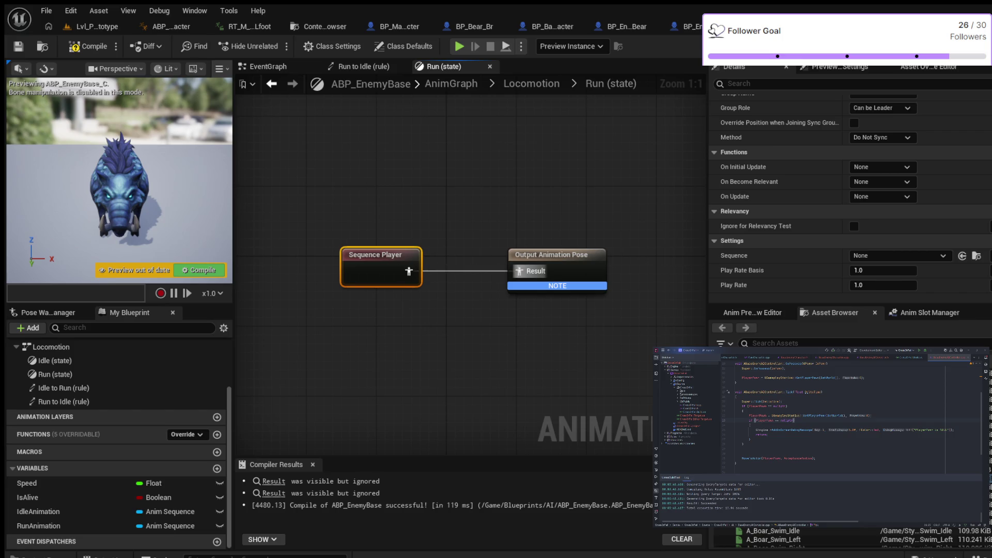
{"action": "left_click", "coordinate": [89, 46]}
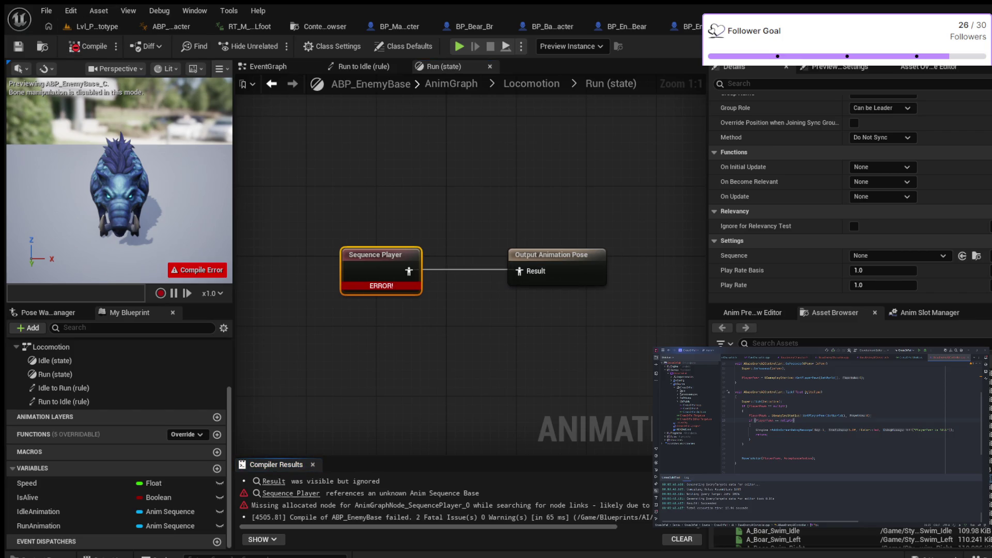
- Reselect the Run state's Sequence Player and show the RunAnimation variable's properties
{"action": "scroll", "coordinate": [878, 221], "scroll_direction": "up", "scroll_amount": 2}
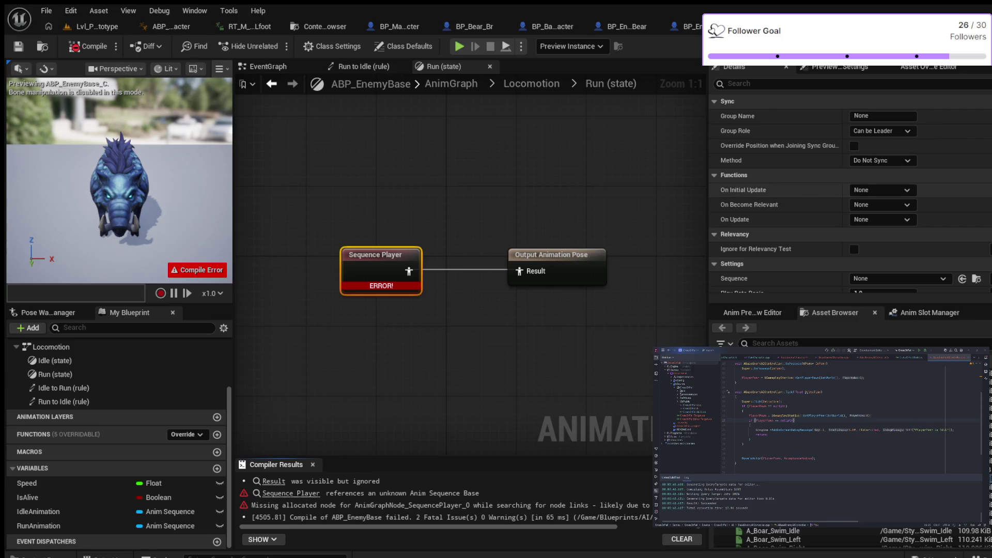
{"action": "scroll", "coordinate": [847, 196], "scroll_direction": "down", "scroll_amount": 1}
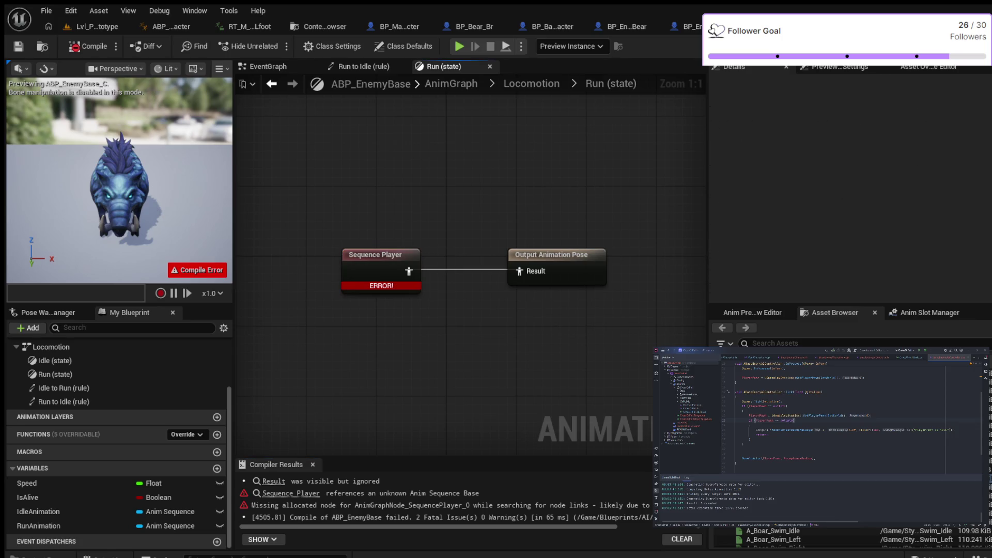
{"action": "left_click", "coordinate": [375, 254]}
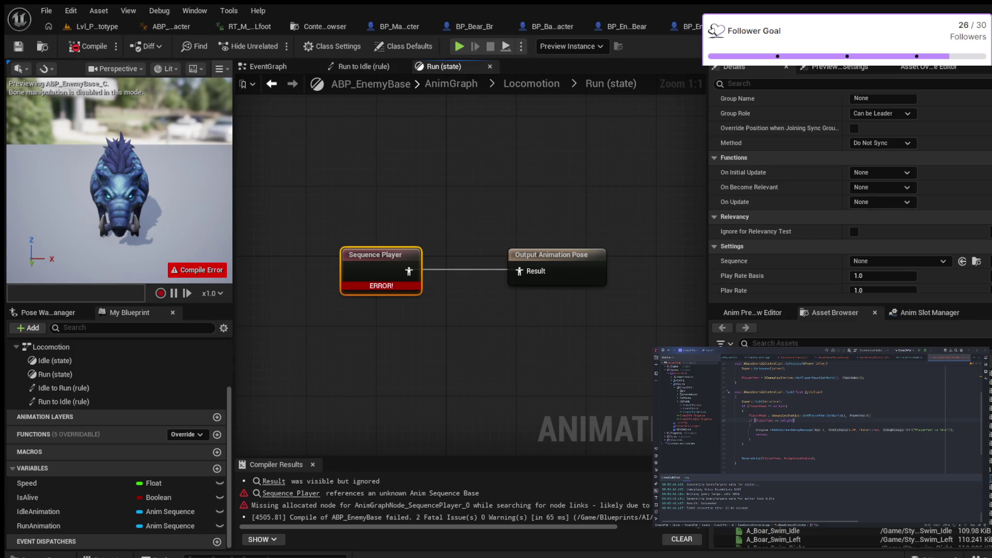
{"action": "left_click", "coordinate": [531, 84]}
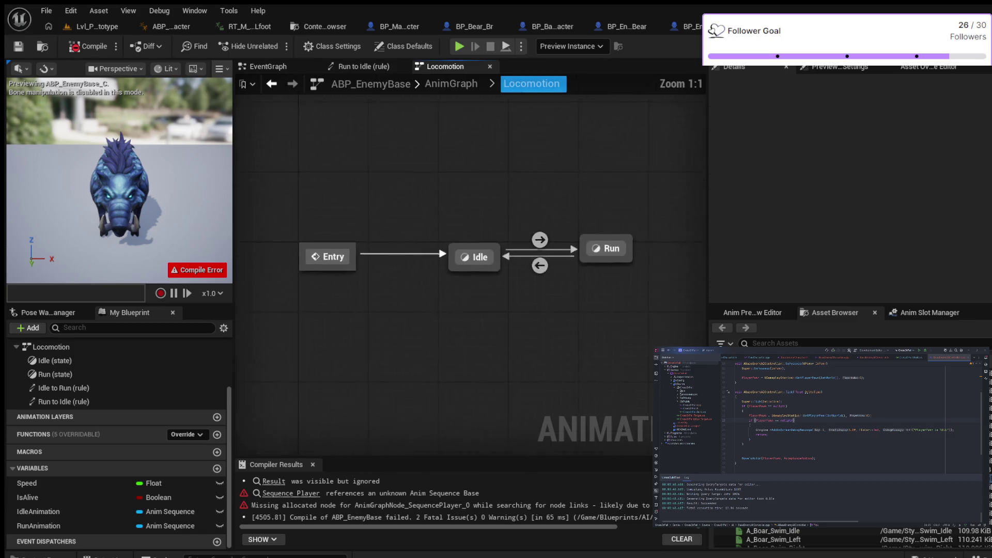
{"action": "double_click", "coordinate": [611, 260]}
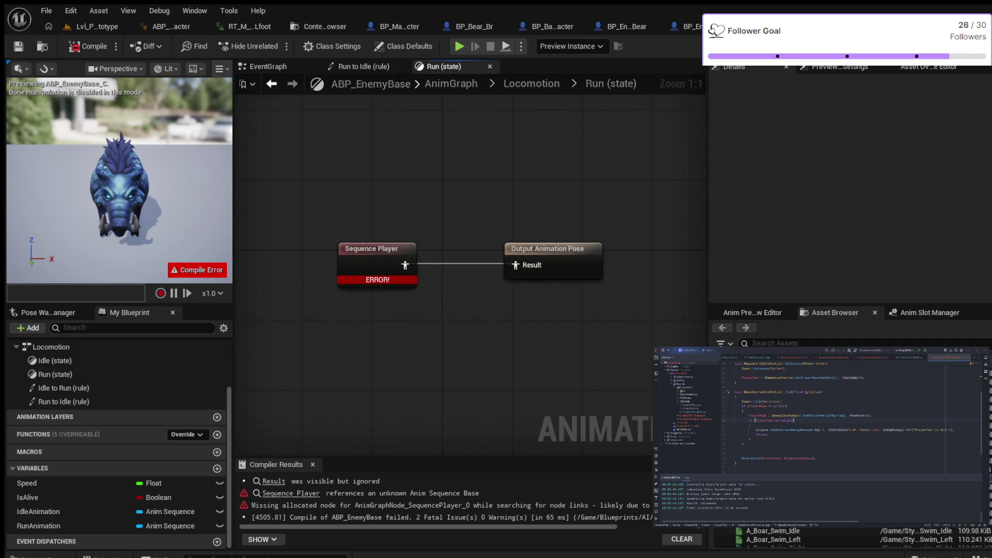
{"action": "left_click", "coordinate": [370, 249]}
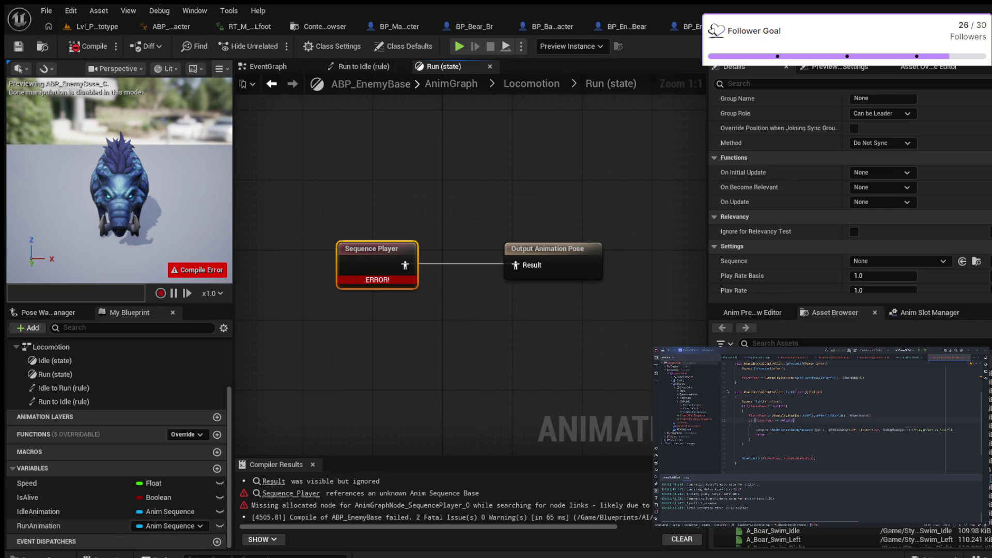
{"action": "left_click", "coordinate": [38, 525]}
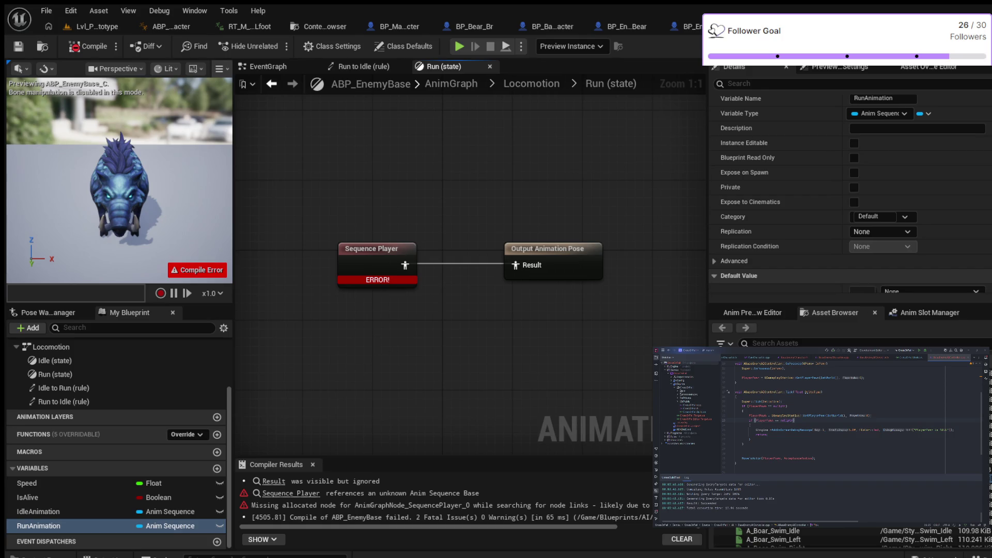
- Drop a RunAnimation Get node below the Sequence Player, then review the player's Details
{"action": "mouse_move", "coordinate": [38, 525]}
{"action": "left_mouse_down"}
{"action": "mouse_move", "coordinate": [398, 361]}
{"action": "mouse_move", "coordinate": [345, 288]}
{"action": "mouse_move", "coordinate": [347, 266]}
{"action": "mouse_move", "coordinate": [361, 264]}
{"action": "left_mouse_up"}
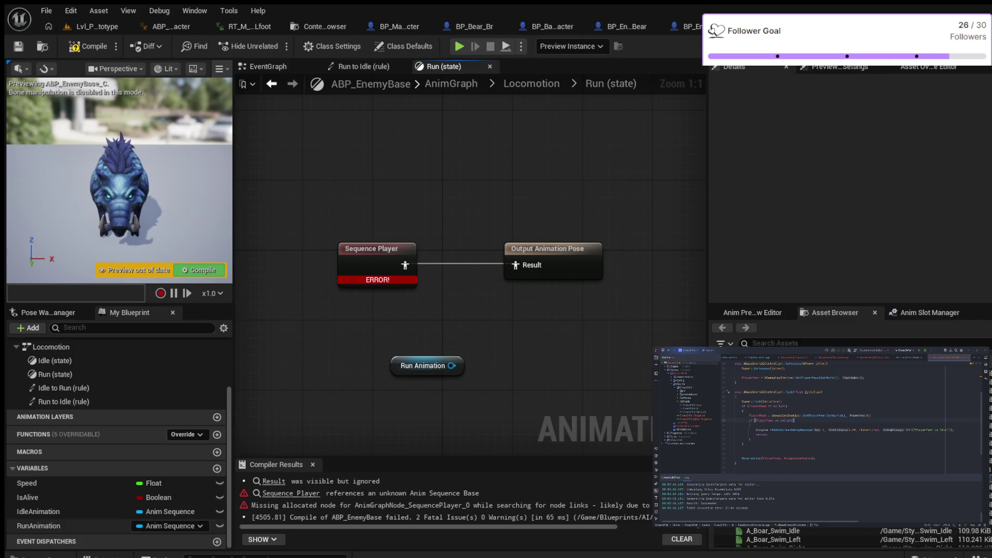
{"action": "left_click", "coordinate": [361, 250]}
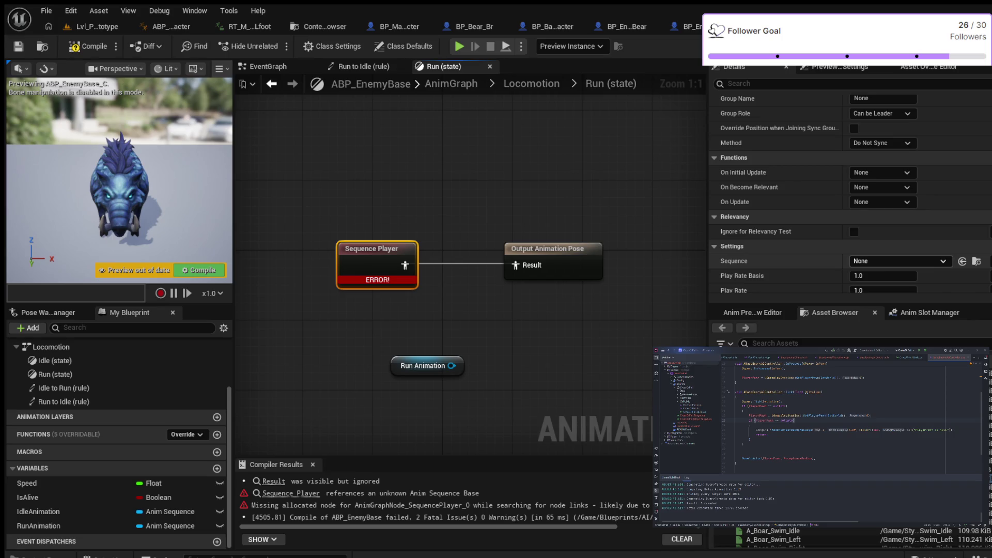
{"action": "key", "text": "Escape"}
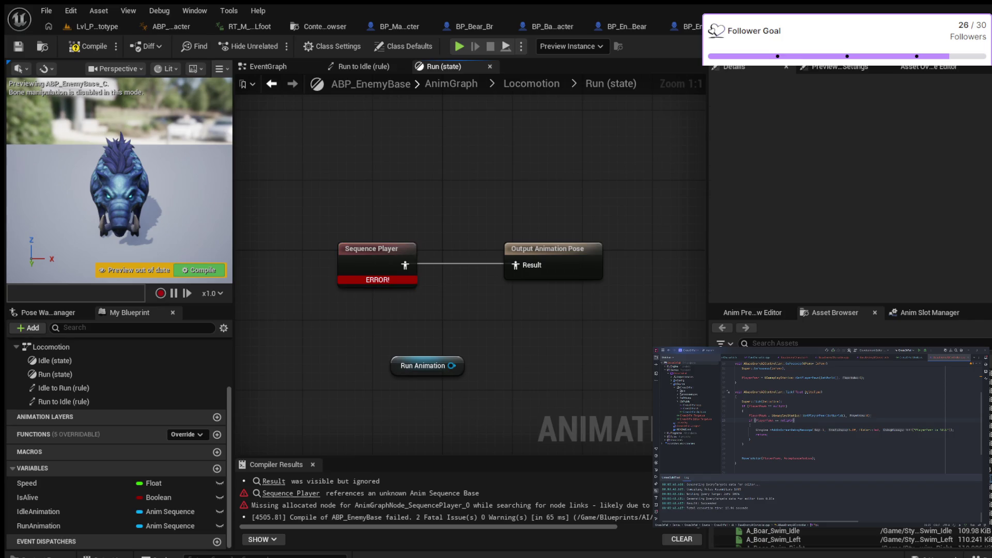
{"action": "left_click", "coordinate": [371, 249]}
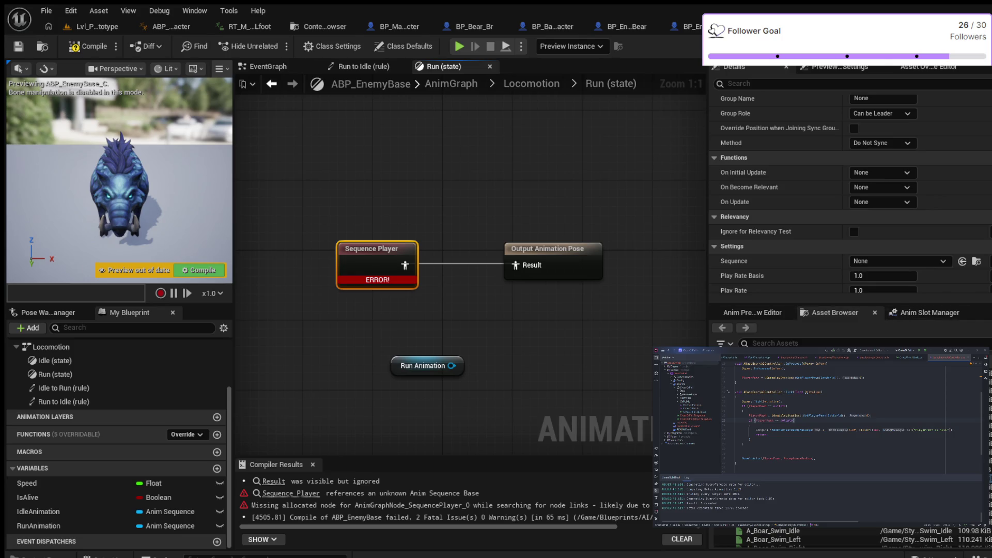
{"action": "scroll", "coordinate": [849, 194], "scroll_direction": "down", "scroll_amount": 3}
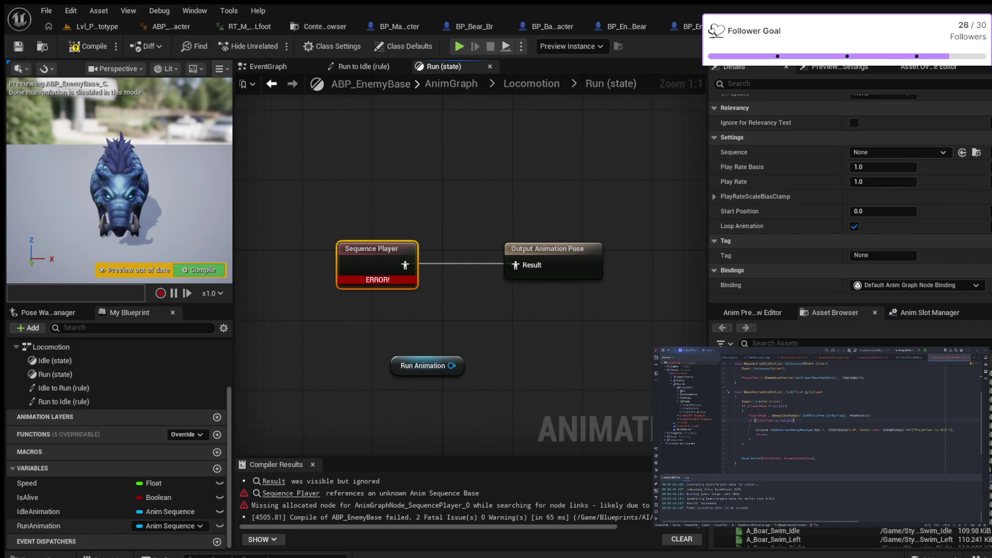
{"action": "scroll", "coordinate": [850, 196], "scroll_direction": "up", "scroll_amount": 2}
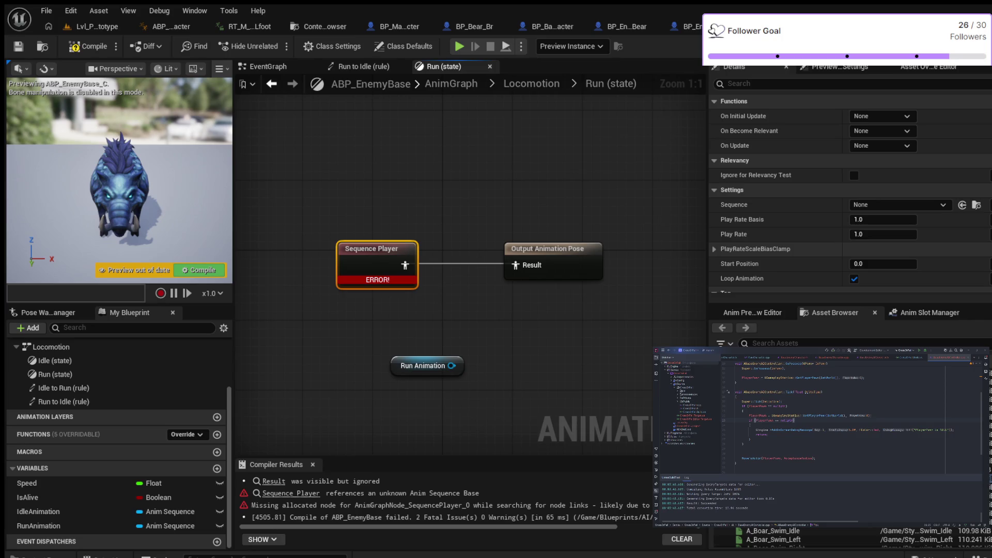
{"action": "scroll", "coordinate": [849, 196], "scroll_direction": "up", "scroll_amount": 2}
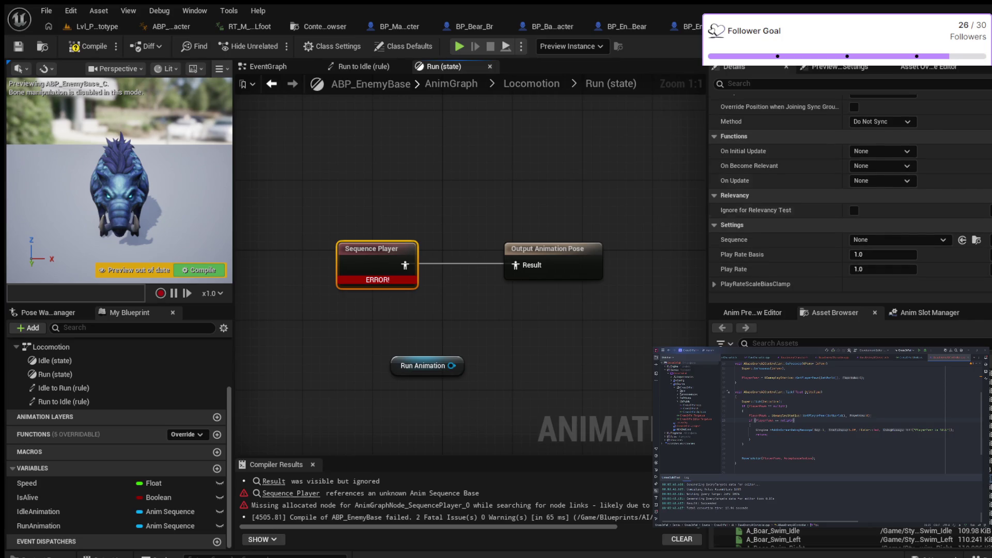
{"action": "scroll", "coordinate": [850, 196], "scroll_direction": "up", "scroll_amount": 1}
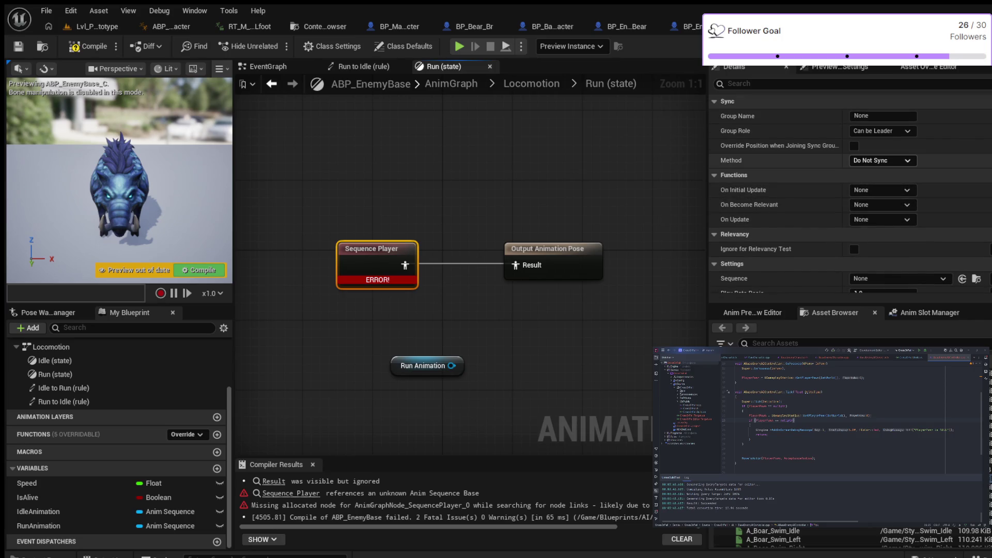
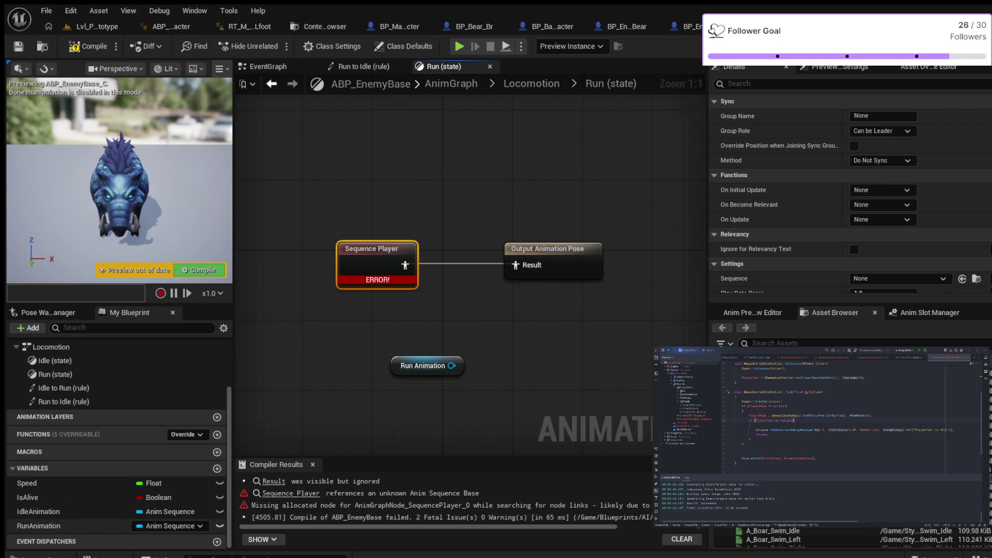
- Turn Instance Editable on and back off for the RunAnimation variable
{"action": "left_click", "coordinate": [78, 525]}
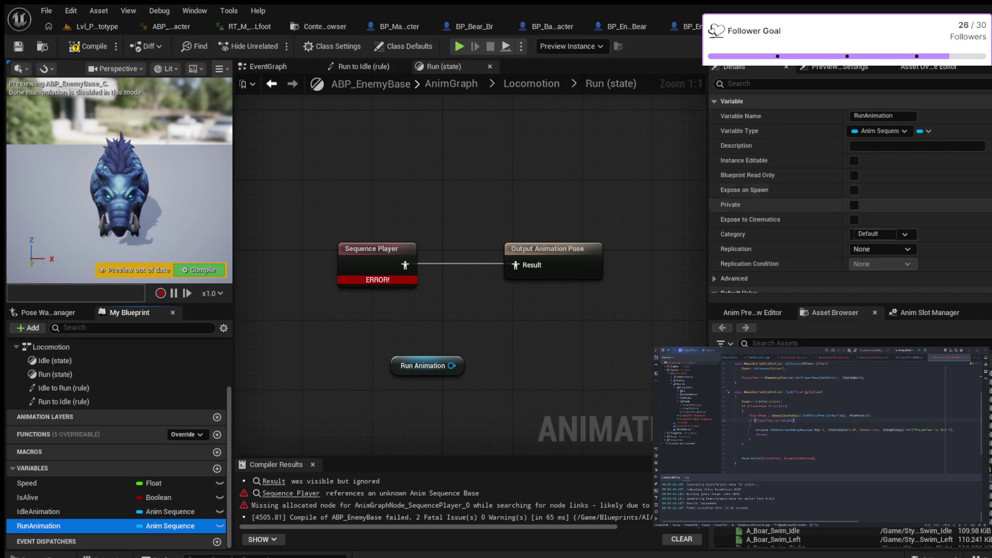
{"action": "left_click", "coordinate": [854, 161]}
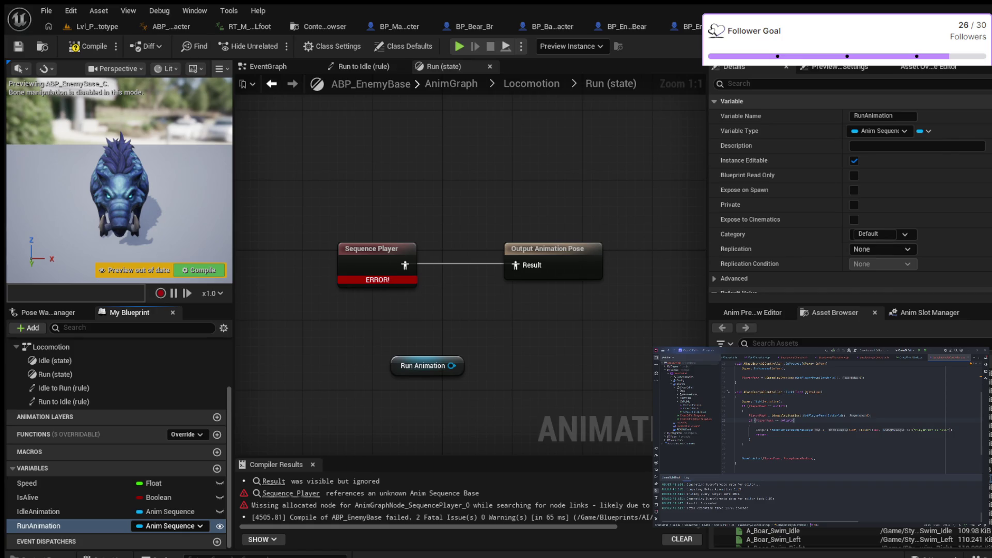
{"action": "left_click", "coordinate": [219, 525]}
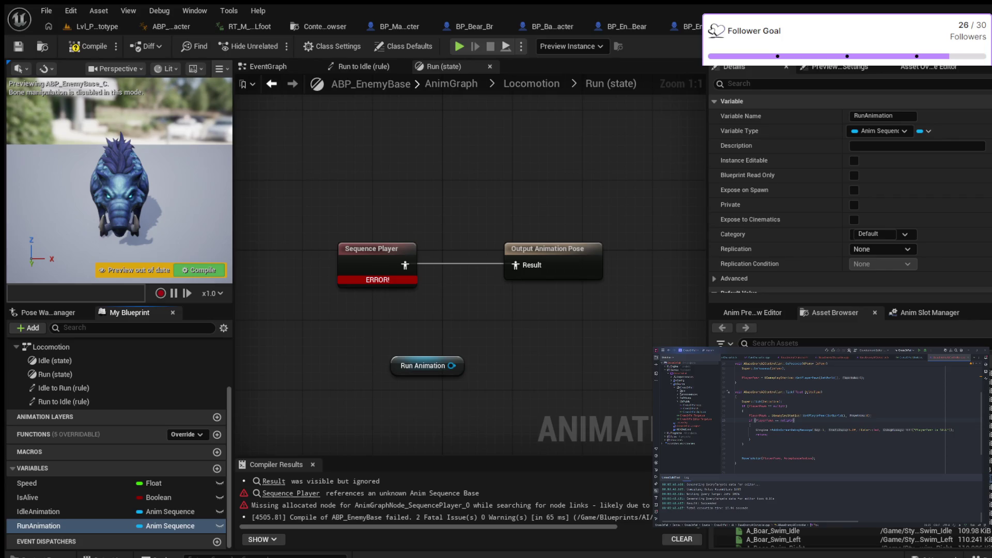
- Enlarge the Details panel to show the Sequence Player's settings, then deselect the node
{"action": "left_click", "coordinate": [377, 261]}
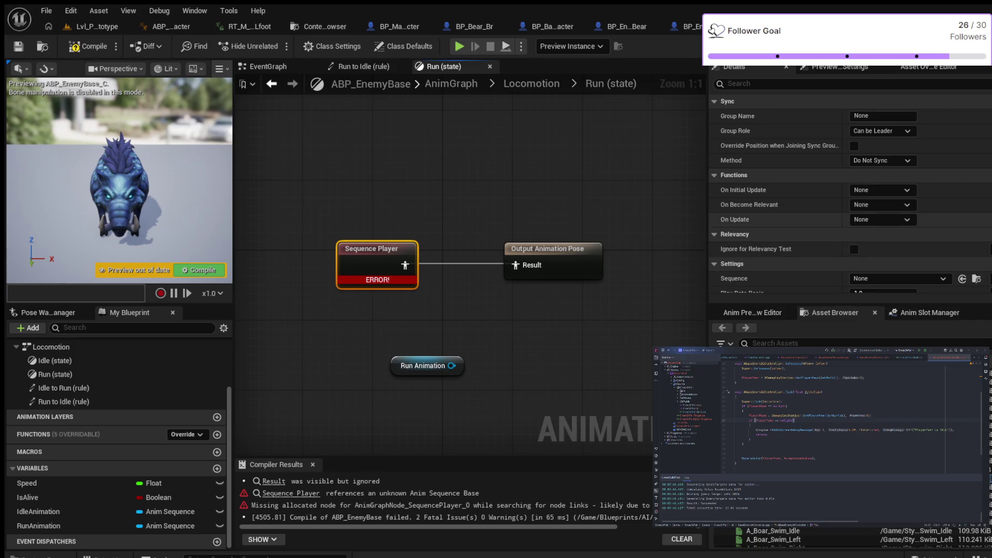
{"action": "scroll", "coordinate": [775, 222], "scroll_direction": "down", "scroll_amount": 2}
{"action": "left_click_drag", "start_coordinate": [850, 306], "coordinate": [850, 350]}
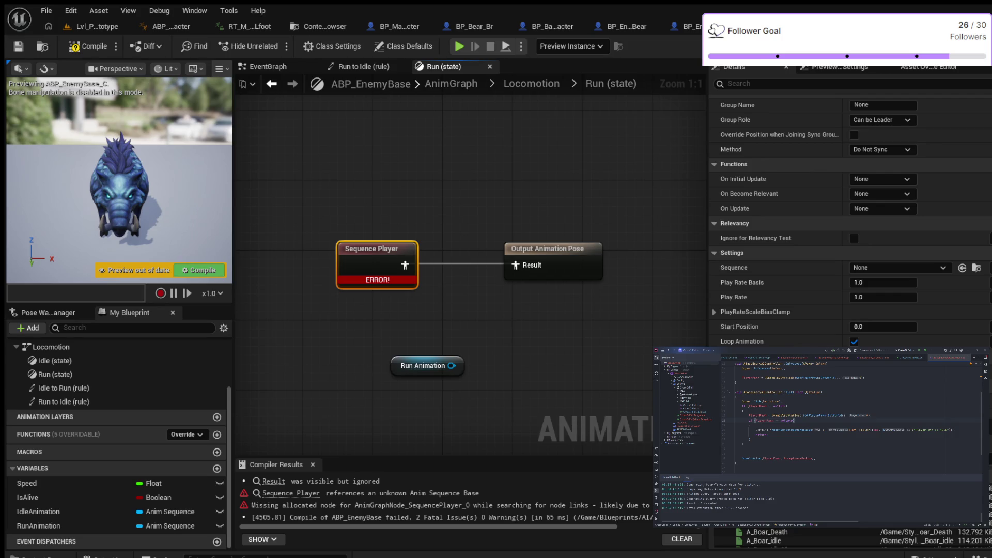
{"action": "key", "text": "Escape"}
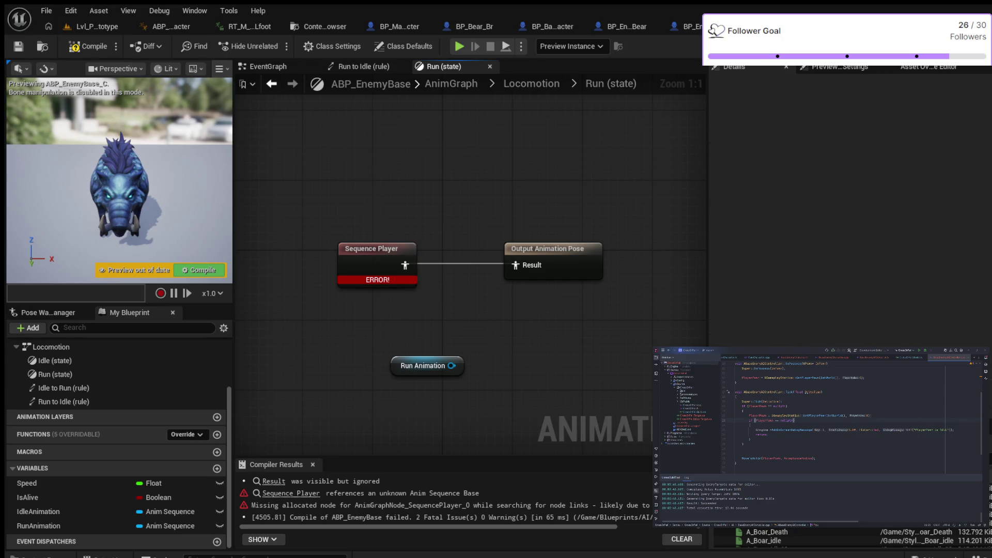
- Reselect the Run state's Sequence Player node to show its settings again
{"action": "left_click", "coordinate": [377, 261]}
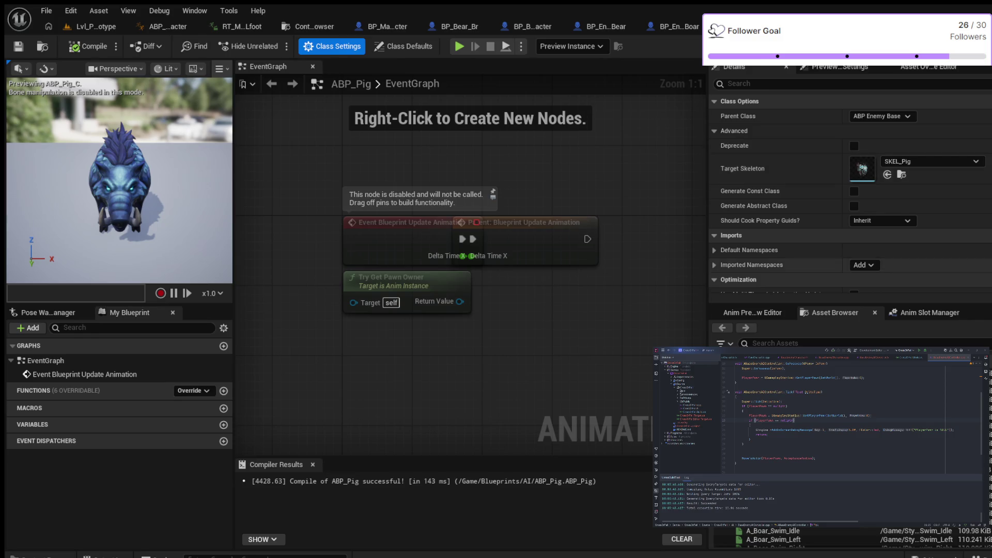
- Scroll through the Details panel to review the Sequence Player's properties
{"action": "scroll", "coordinate": [775, 220], "scroll_direction": "down", "scroll_amount": 10}
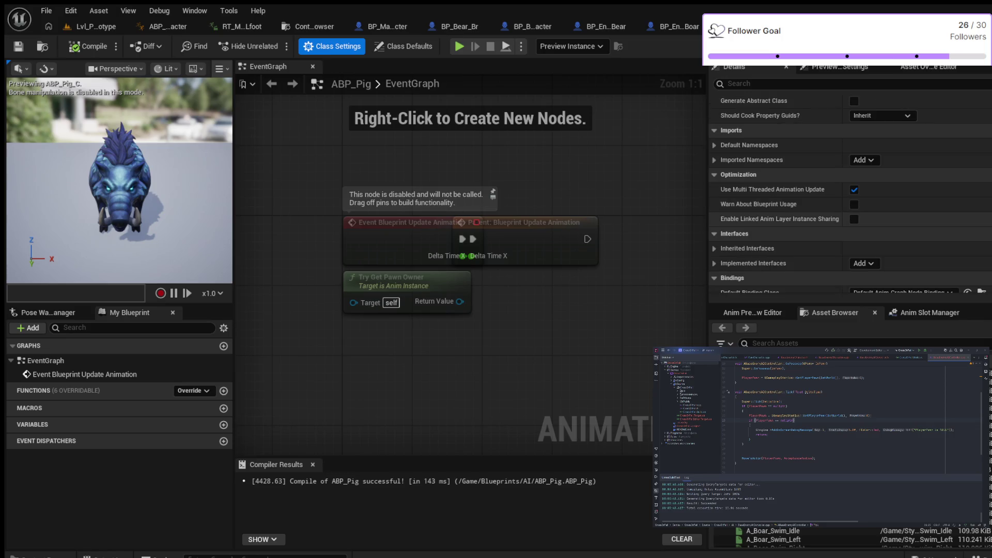
{"action": "scroll", "coordinate": [775, 207], "scroll_direction": "up", "scroll_amount": 3}
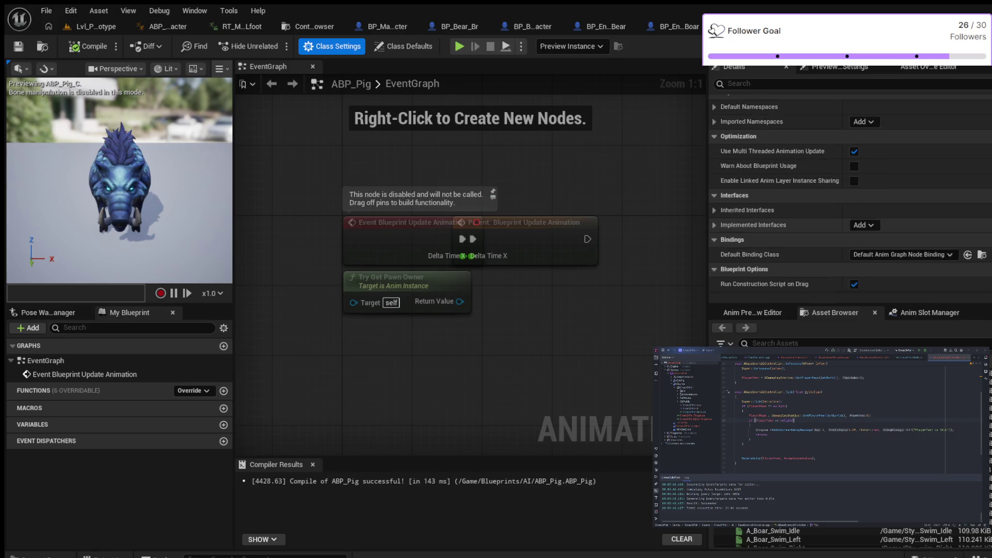
{"action": "scroll", "coordinate": [849, 194], "scroll_direction": "up", "scroll_amount": 4}
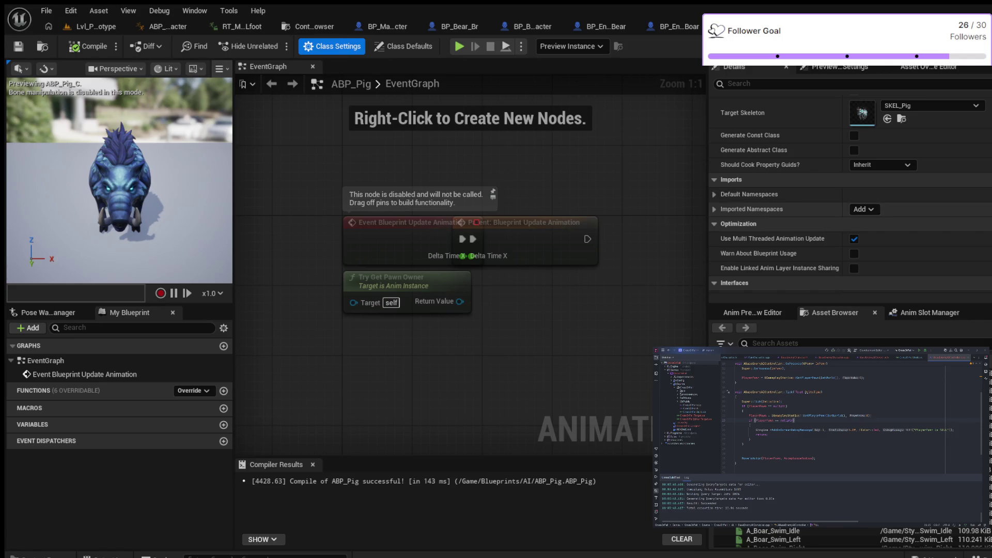
{"action": "scroll", "coordinate": [849, 194], "scroll_direction": "up", "scroll_amount": 3}
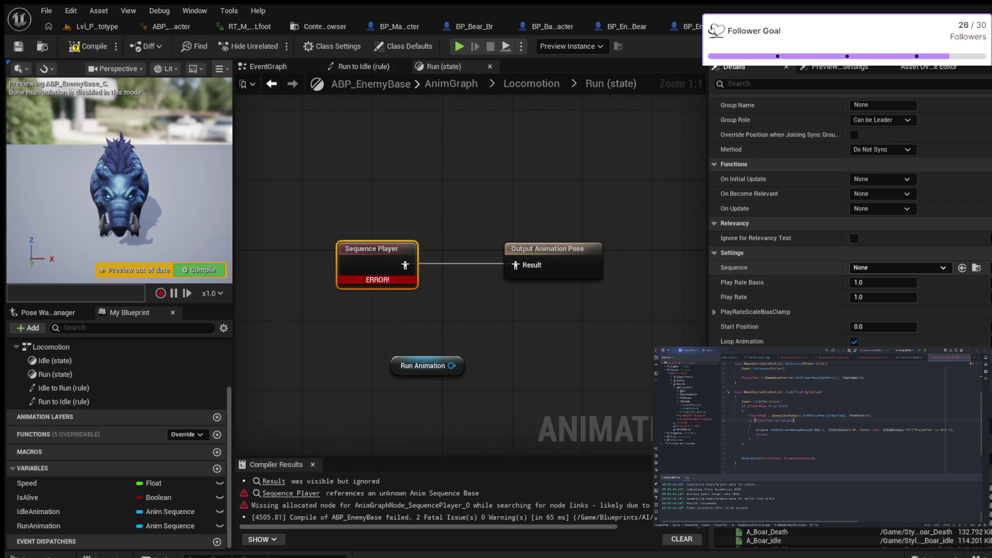
- Filter the Details panel by 'seq' and expose the Sequence property as a node pin
{"action": "scroll", "coordinate": [850, 222], "scroll_direction": "up", "scroll_amount": 1}
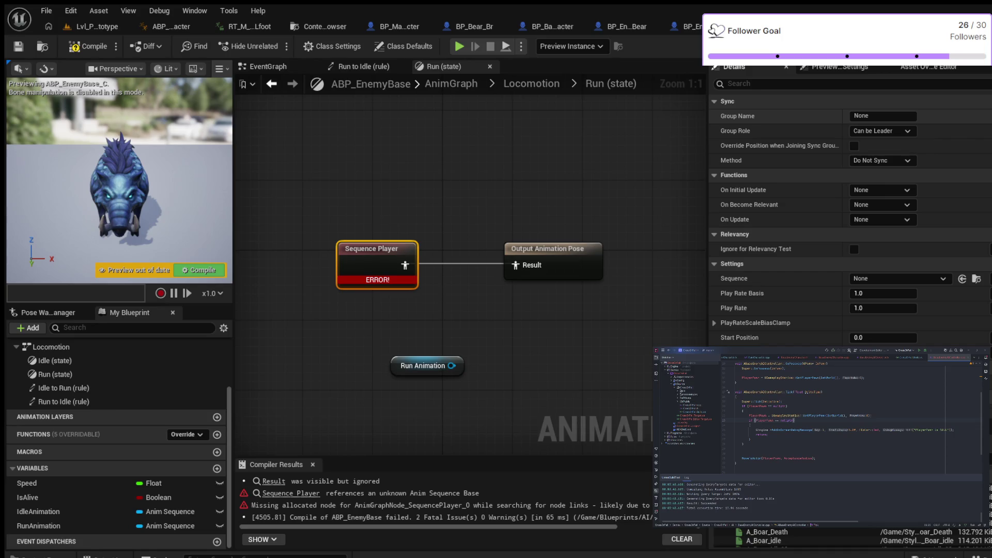
{"action": "left_click", "coordinate": [749, 83]}
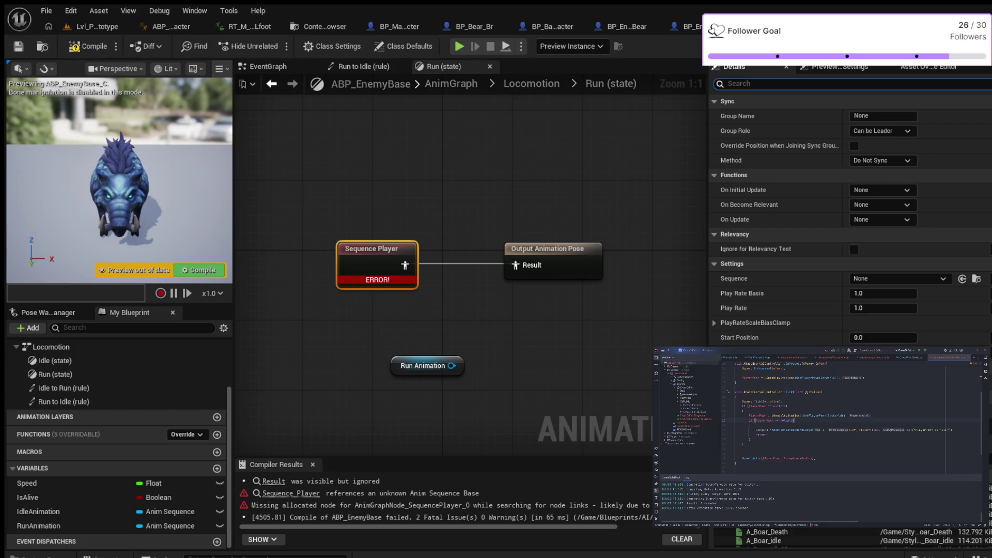
{"action": "type", "text": "seq"}
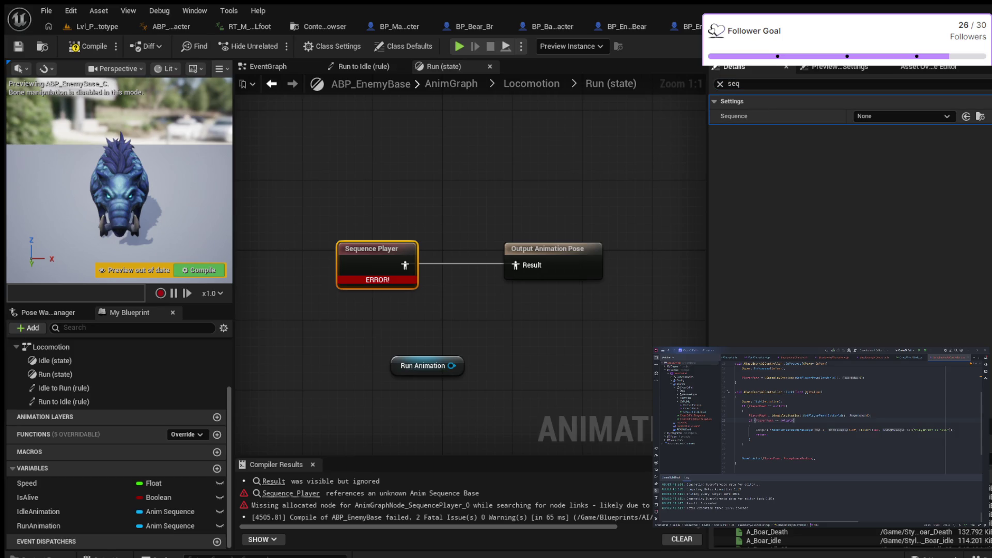
{"action": "left_click", "coordinate": [733, 83]}
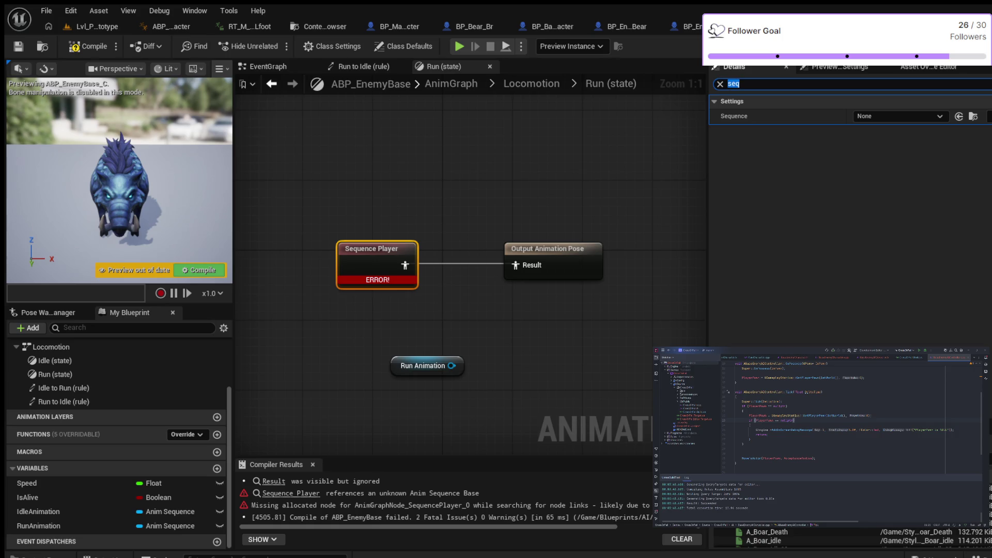
{"action": "left_click", "coordinate": [775, 116]}
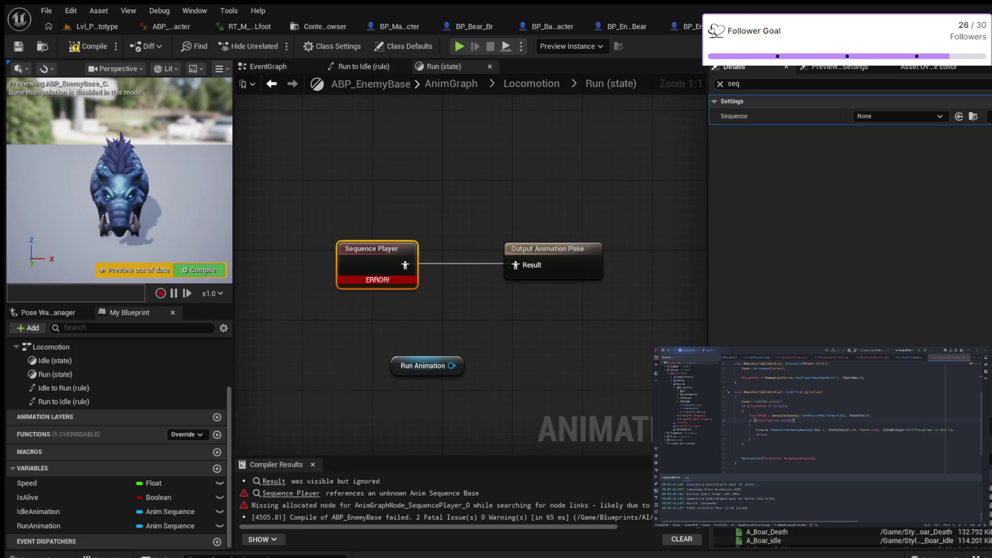
{"action": "left_click", "coordinate": [987, 116]}
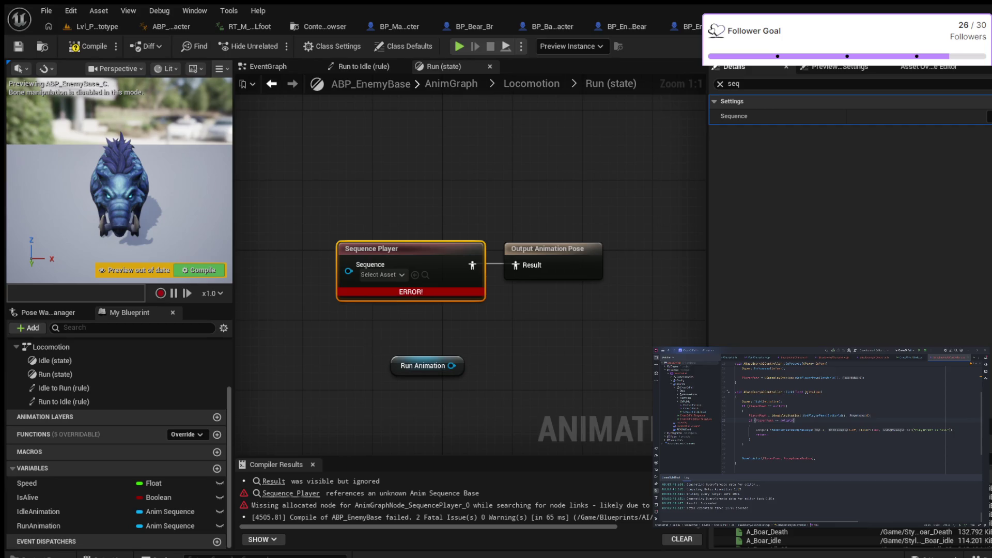
- Wire Run Animation into the Sequence pin, tidy the nodes, compile, and clear the filter
{"action": "left_click_drag", "start_coordinate": [371, 248], "coordinate": [336, 230]}
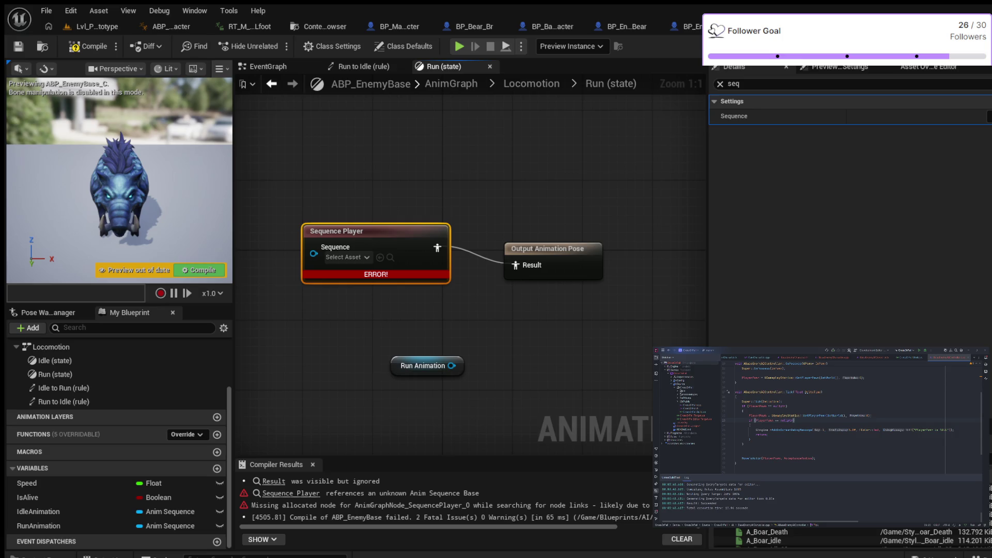
{"action": "key", "text": "Escape"}
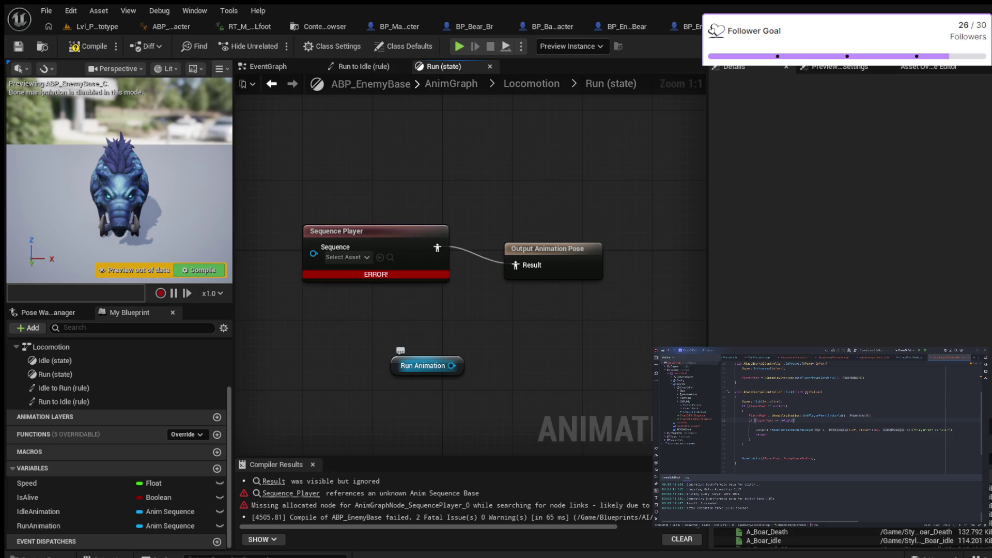
{"action": "mouse_move", "coordinate": [450, 366]}
{"action": "left_mouse_down"}
{"action": "mouse_move", "coordinate": [317, 299]}
{"action": "mouse_move", "coordinate": [313, 247]}
{"action": "left_mouse_up"}
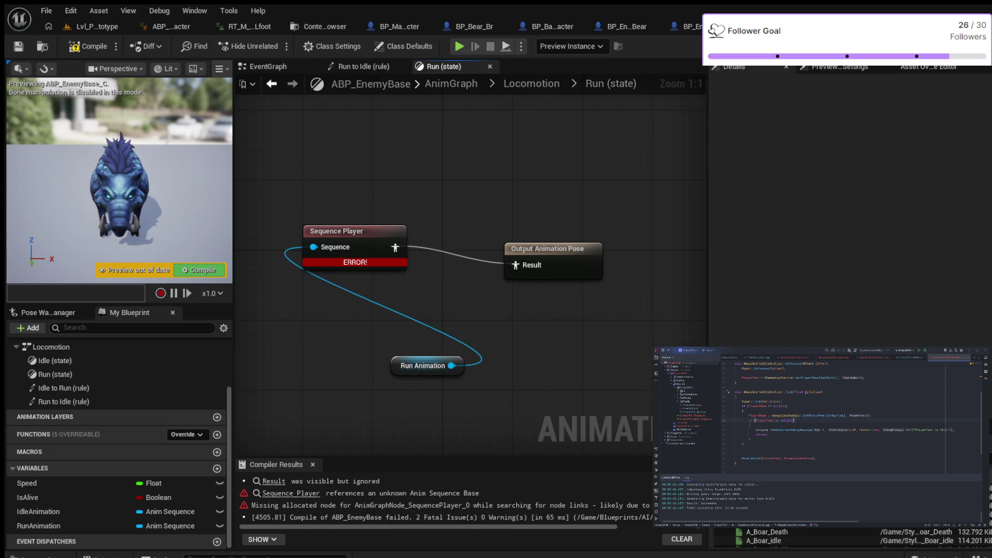
{"action": "left_click_drag", "start_coordinate": [422, 365], "coordinate": [335, 347]}
{"action": "left_click_drag", "start_coordinate": [336, 231], "coordinate": [388, 283]}
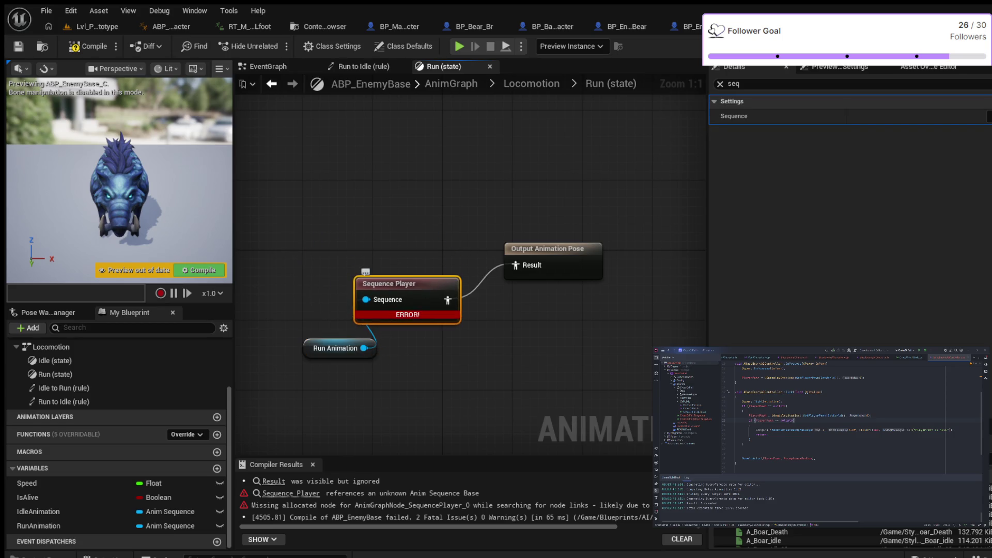
{"action": "left_click", "coordinate": [75, 48]}
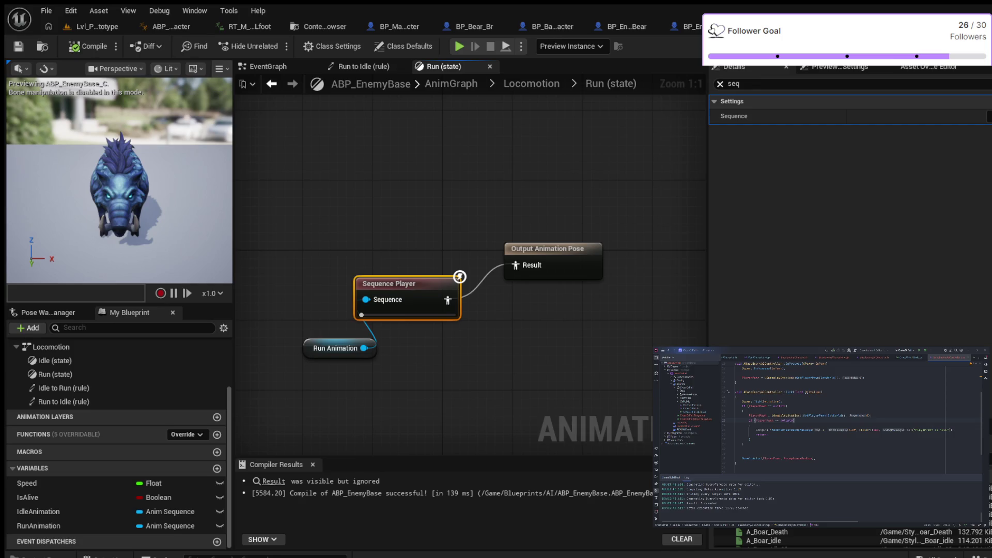
{"action": "left_click", "coordinate": [719, 83]}
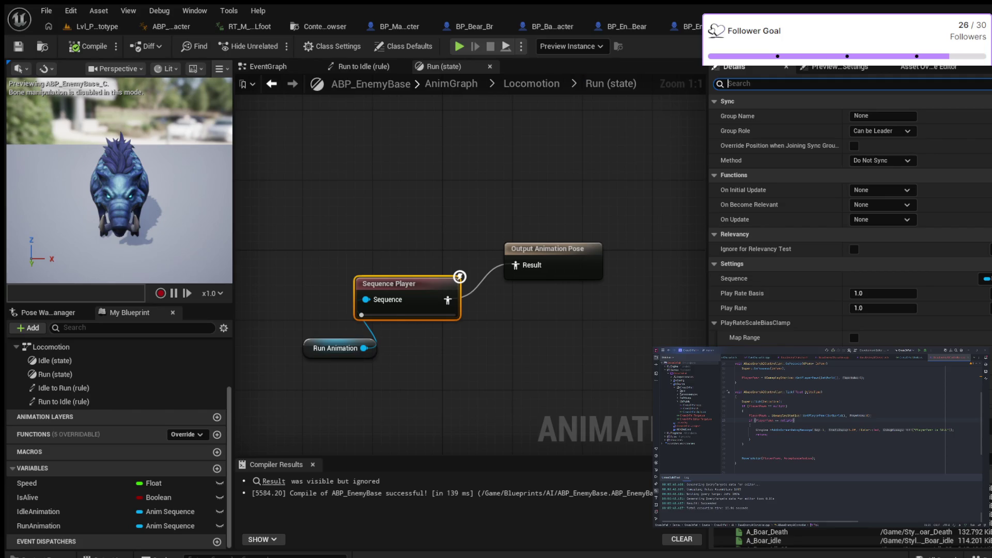
- In the Idle state, add a Sequence Player wired into Output Animation Pose
{"action": "left_click", "coordinate": [531, 84]}
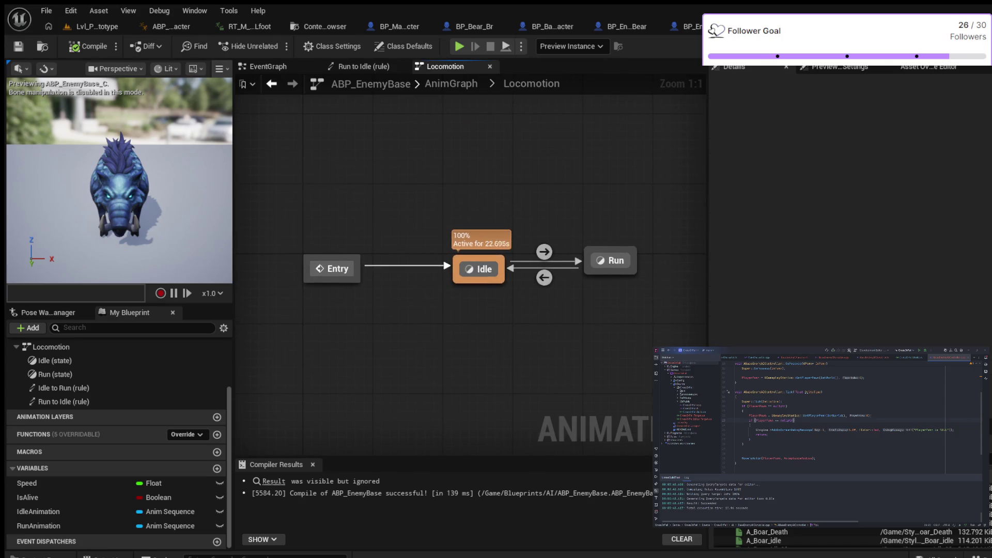
{"action": "double_click", "coordinate": [479, 269]}
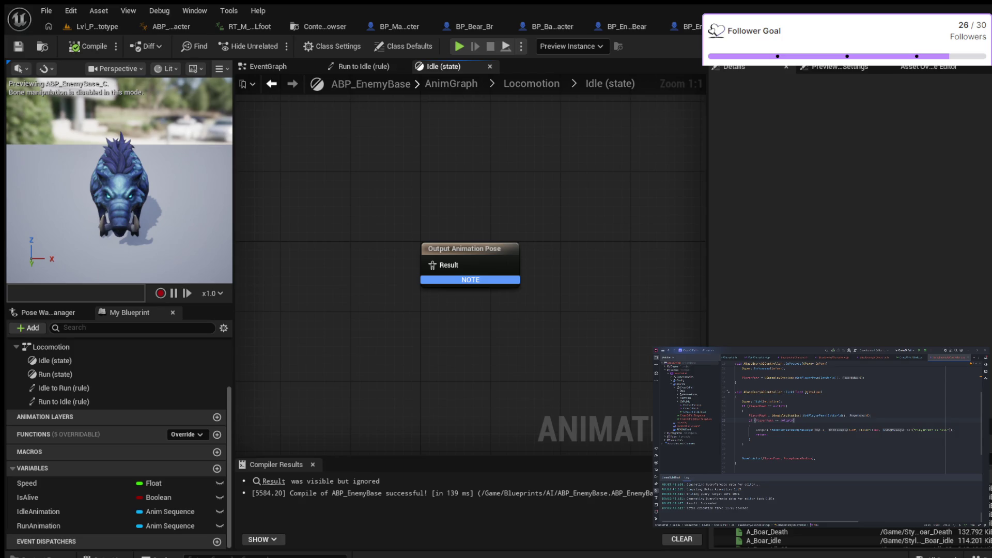
{"action": "key", "text": "ctrl+z"}
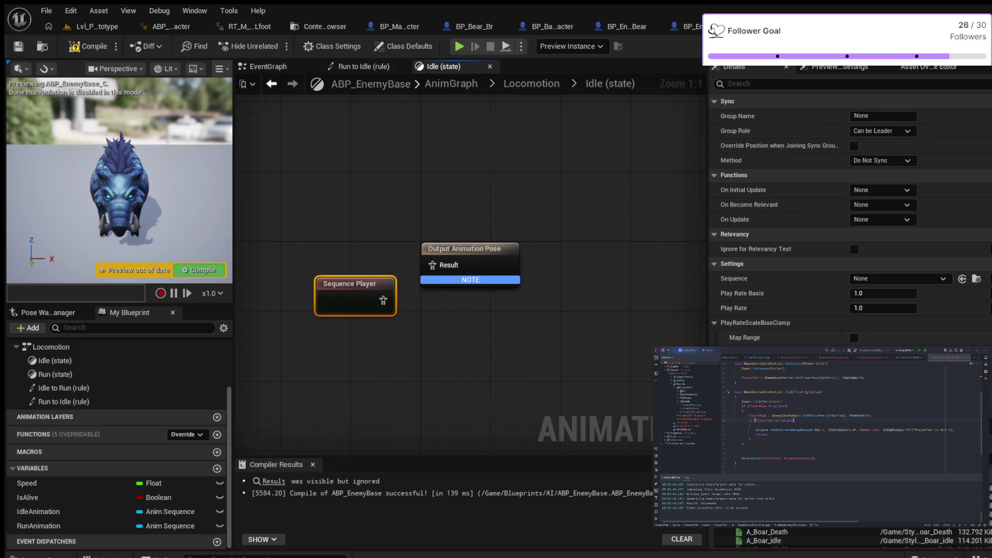
{"action": "left_click_drag", "start_coordinate": [465, 249], "coordinate": [509, 275]}
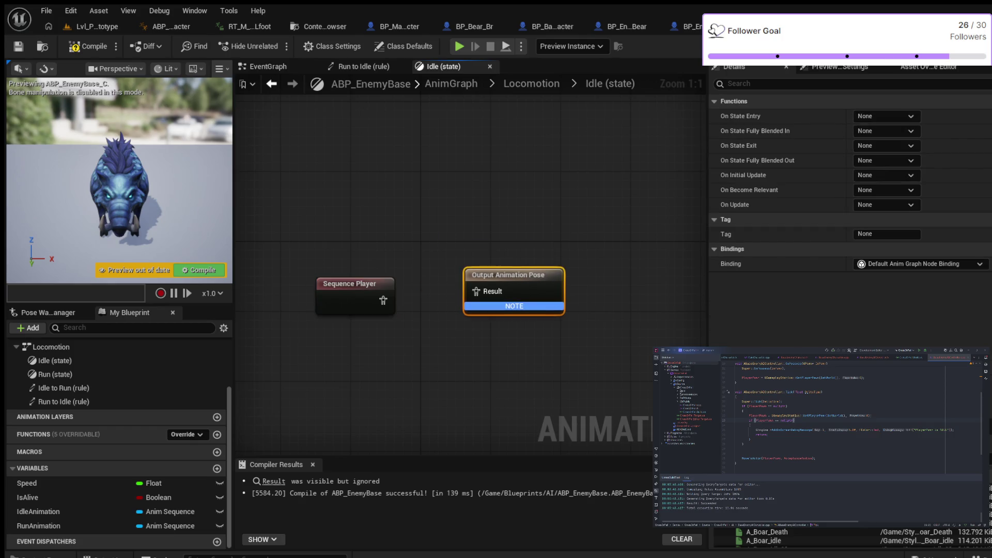
{"action": "mouse_move", "coordinate": [383, 300]}
{"action": "left_mouse_down"}
{"action": "mouse_move", "coordinate": [480, 292]}
{"action": "mouse_move", "coordinate": [514, 266]}
{"action": "left_mouse_up"}
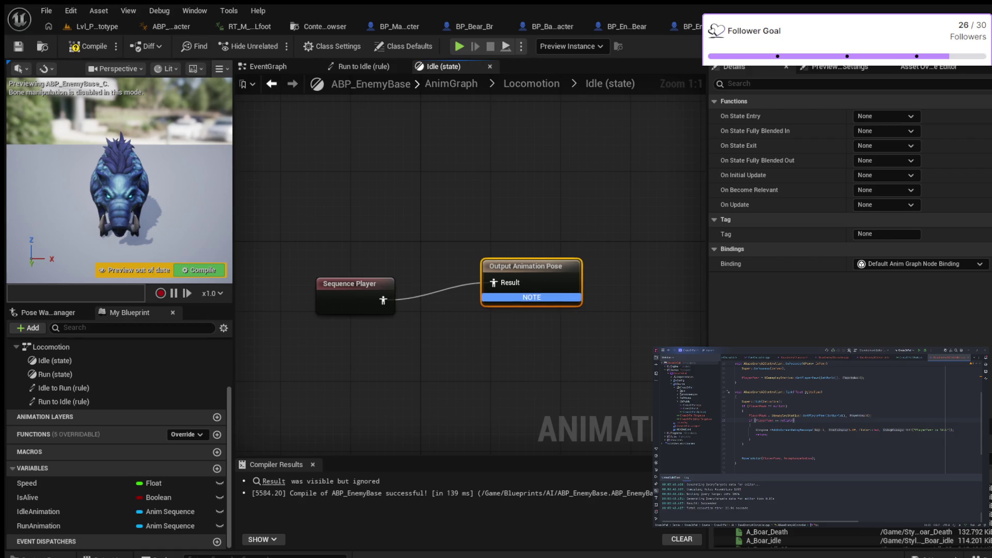
{"action": "left_click", "coordinate": [349, 287]}
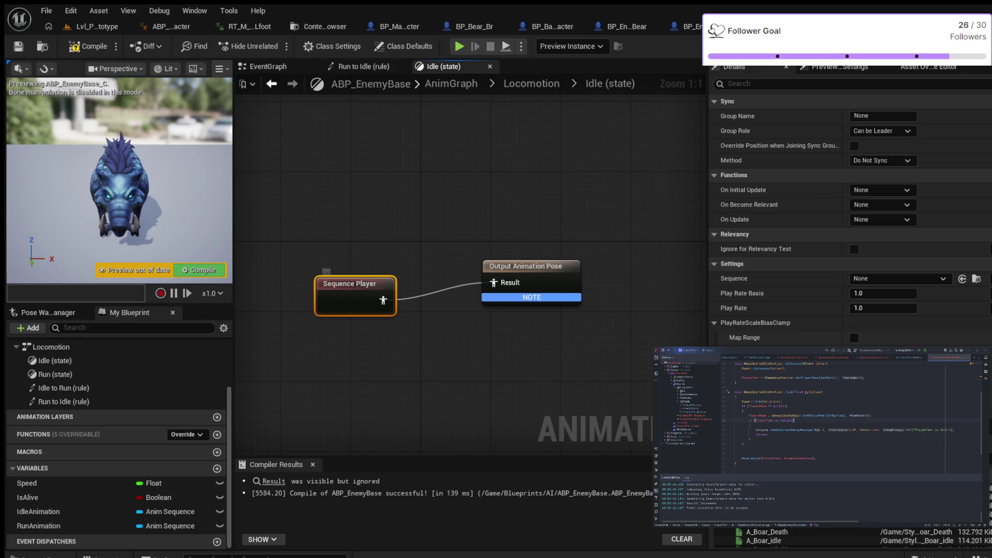
- Expose the Idle Sequence Player's Sequence pin, connect IdleAnimation to it, and compile
{"action": "left_click", "coordinate": [531, 83]}
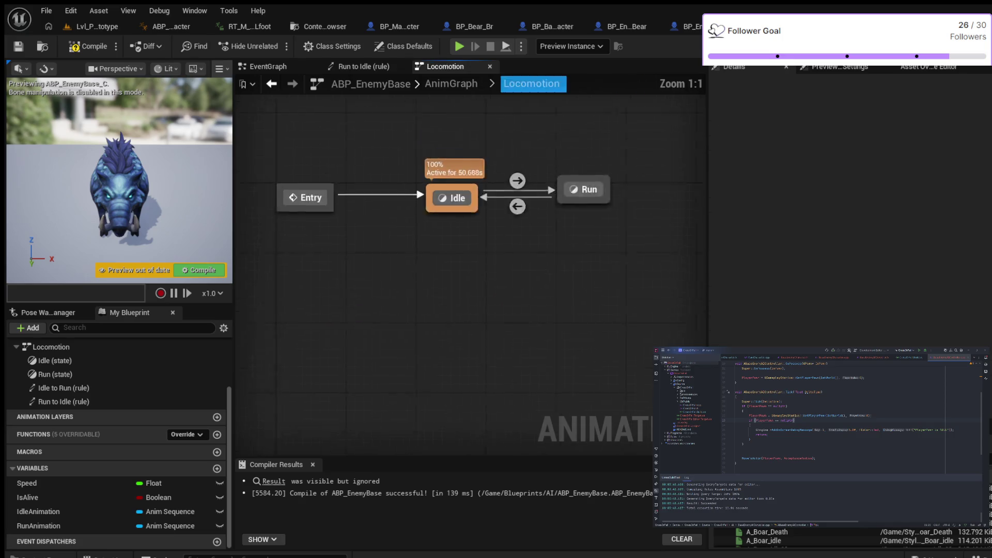
{"action": "double_click", "coordinate": [609, 260]}
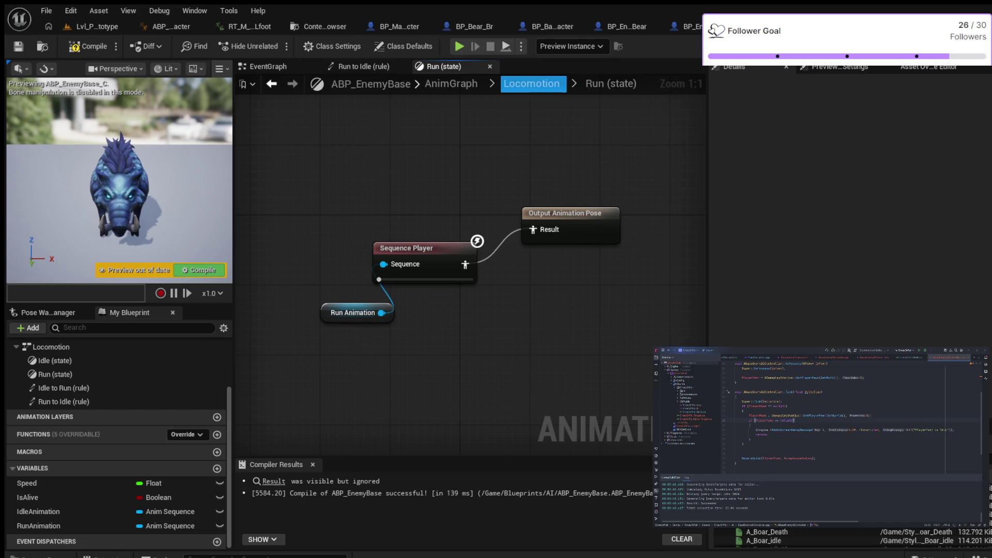
{"action": "left_click", "coordinate": [531, 83]}
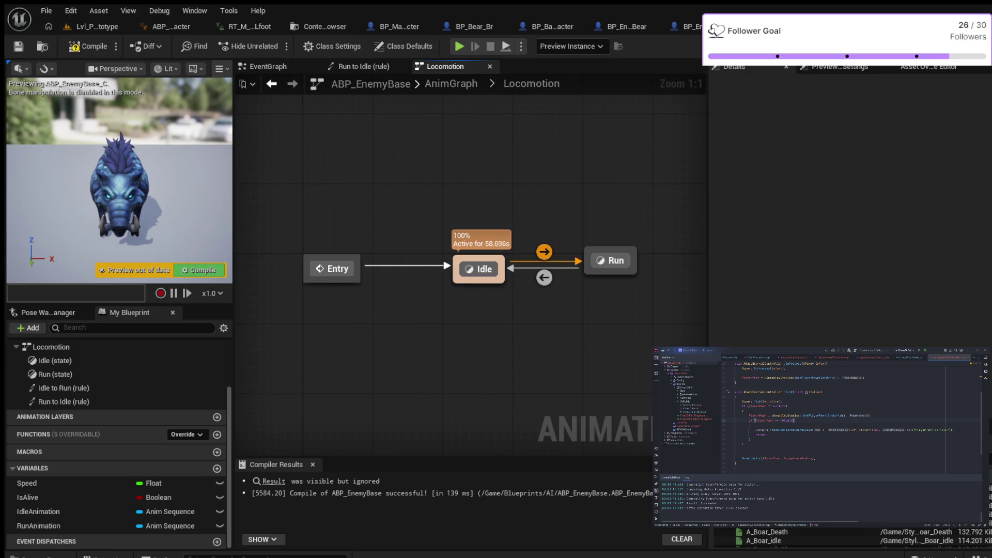
{"action": "double_click", "coordinate": [474, 255]}
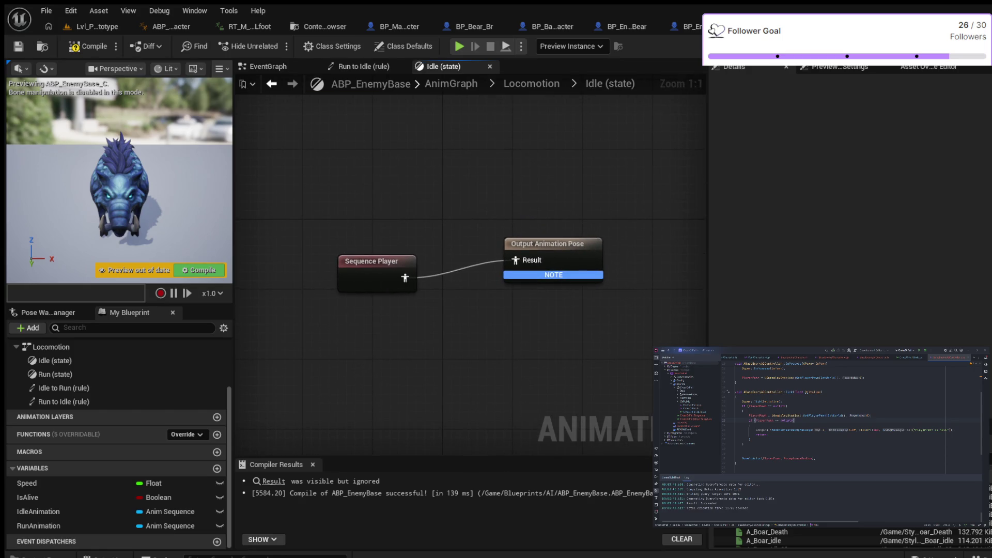
{"action": "left_click", "coordinate": [370, 261]}
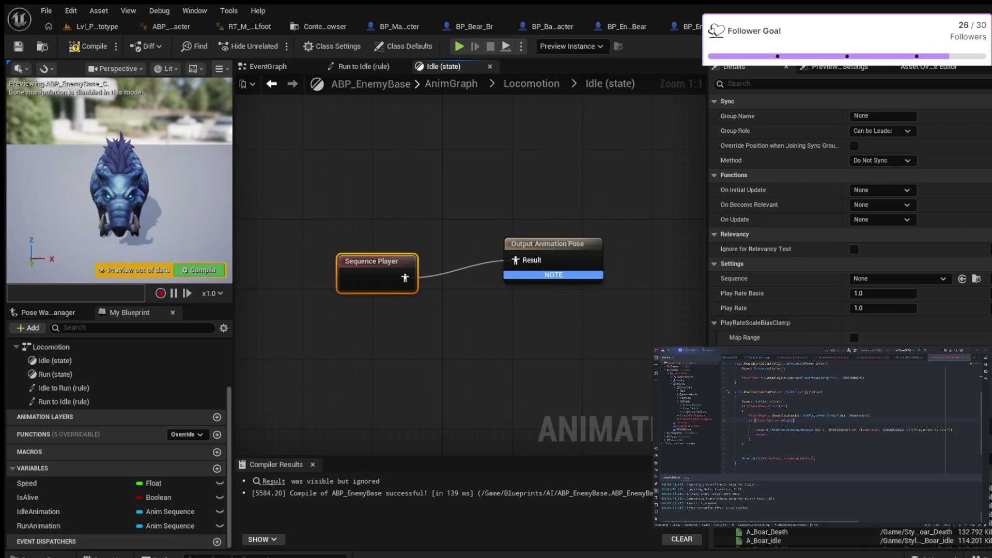
{"action": "left_click", "coordinate": [900, 279]}
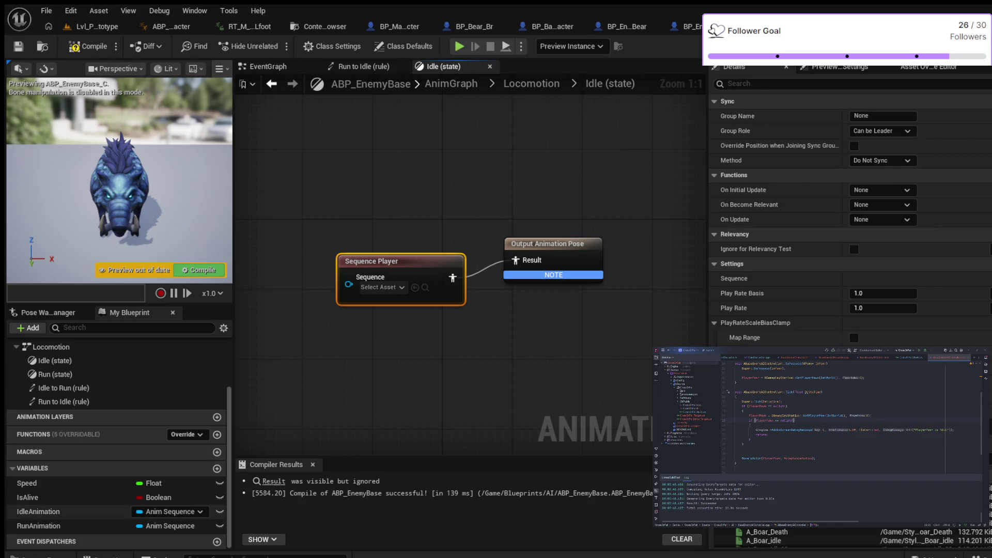
{"action": "left_click", "coordinate": [38, 511]}
{"action": "mouse_move", "coordinate": [38, 512]}
{"action": "left_mouse_down"}
{"action": "mouse_move", "coordinate": [312, 343]}
{"action": "mouse_move", "coordinate": [362, 328]}
{"action": "mouse_move", "coordinate": [349, 285]}
{"action": "left_mouse_up"}
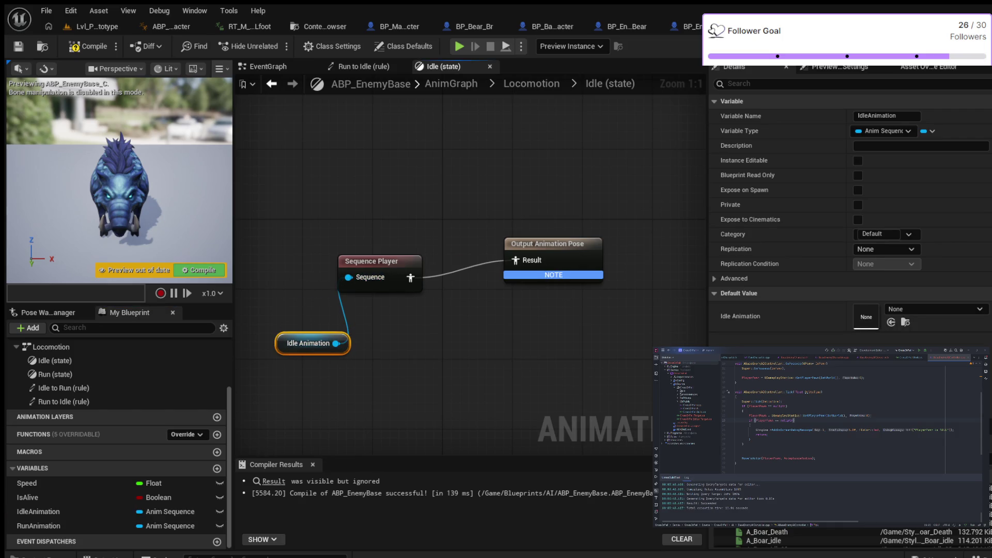
{"action": "left_click", "coordinate": [88, 46]}
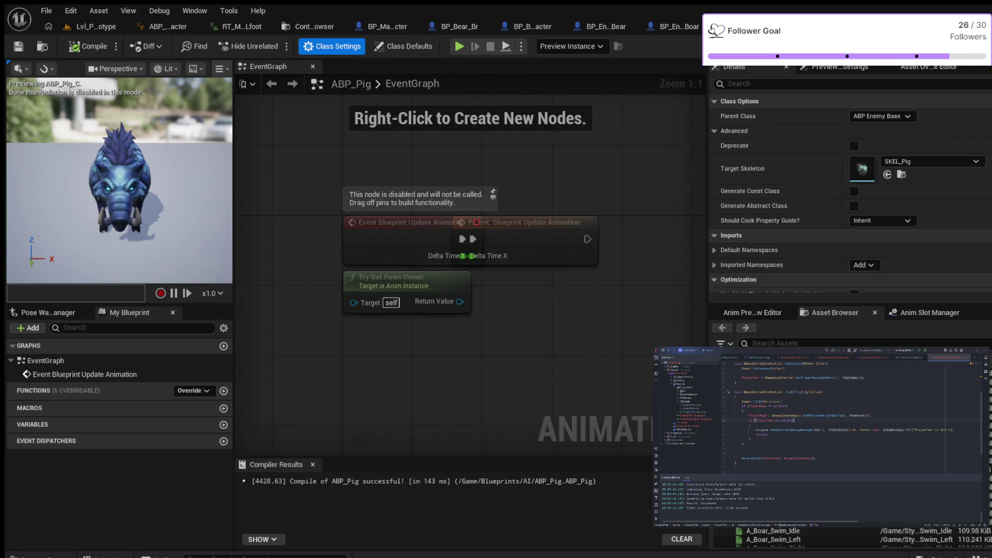
- Set ABP_Pig's defaults to A_Pig_idle and A_Pig_Run_Forward, compile, and return to Lvl_Prototype
{"action": "left_click", "coordinate": [403, 46]}
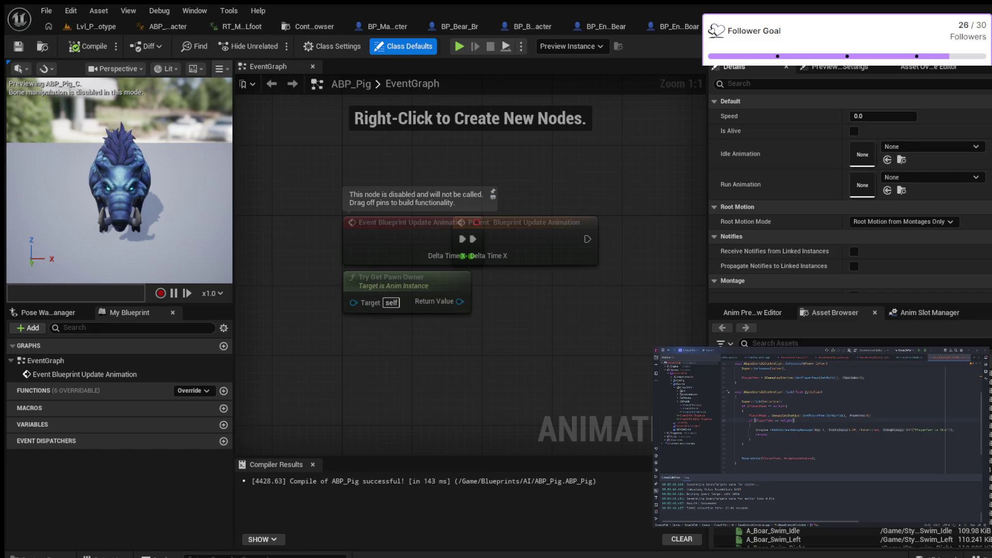
{"action": "left_click", "coordinate": [887, 160]}
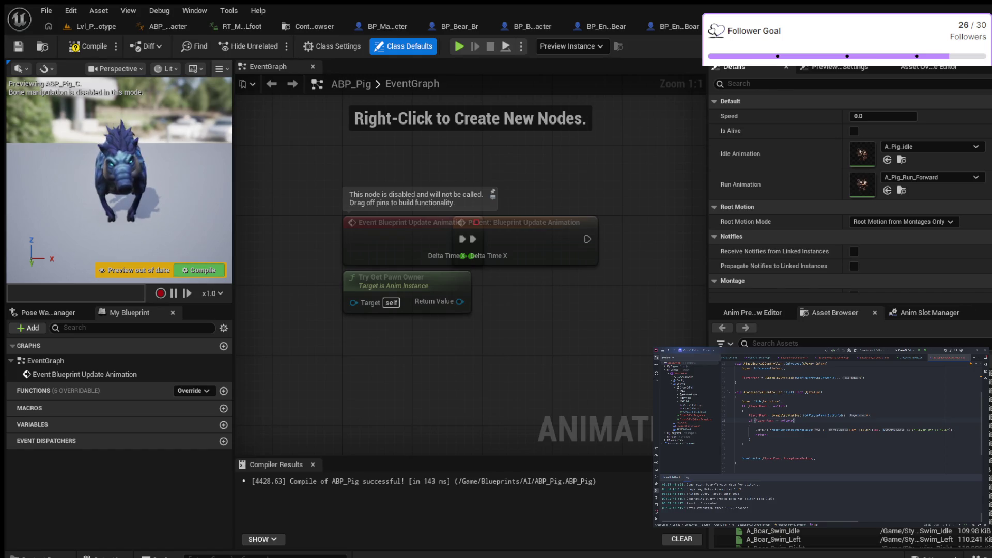
{"action": "left_click", "coordinate": [87, 47]}
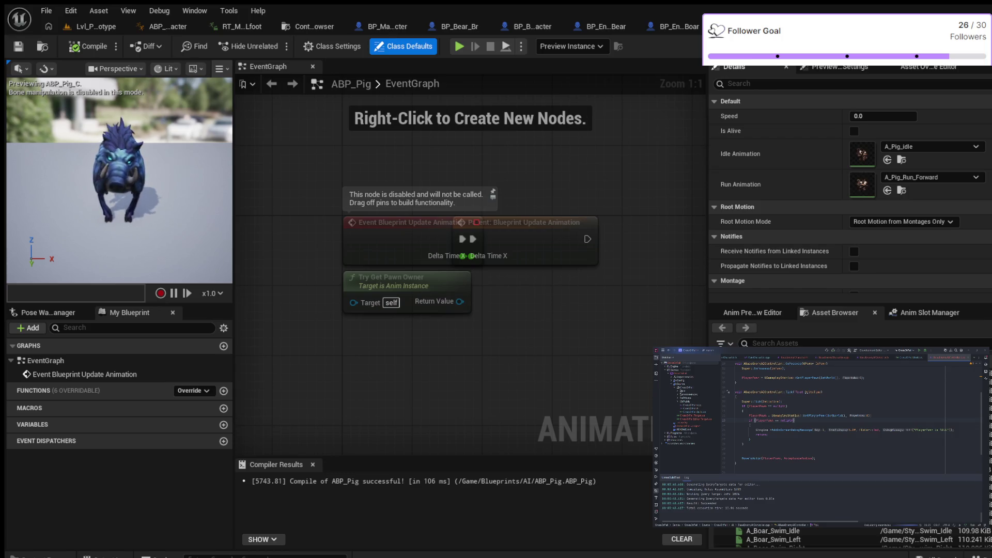
{"action": "left_click", "coordinate": [96, 26]}
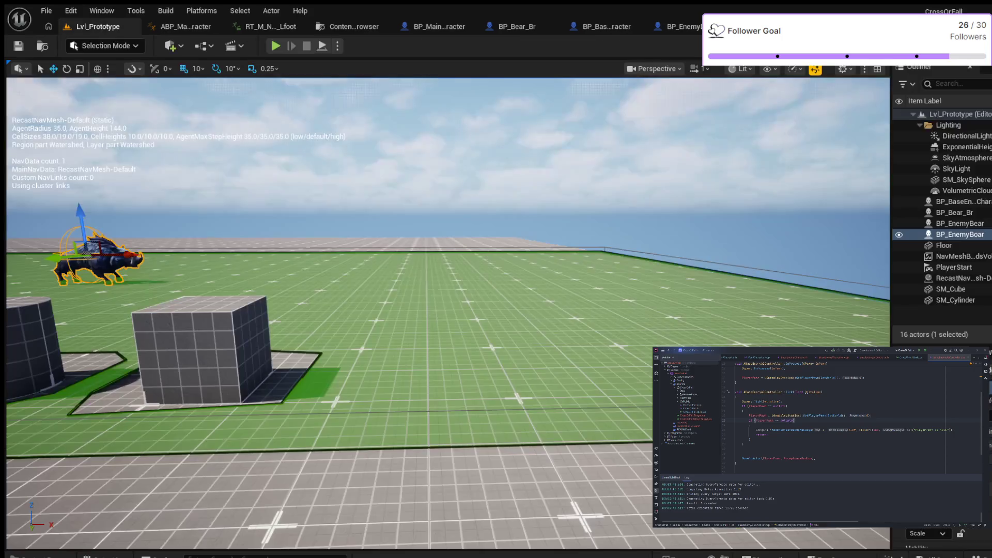
- Place ABP_Pig from Blueprints/AI near the field centre and start a Play-in-Editor test
{"action": "key", "text": "ctrl+space"}
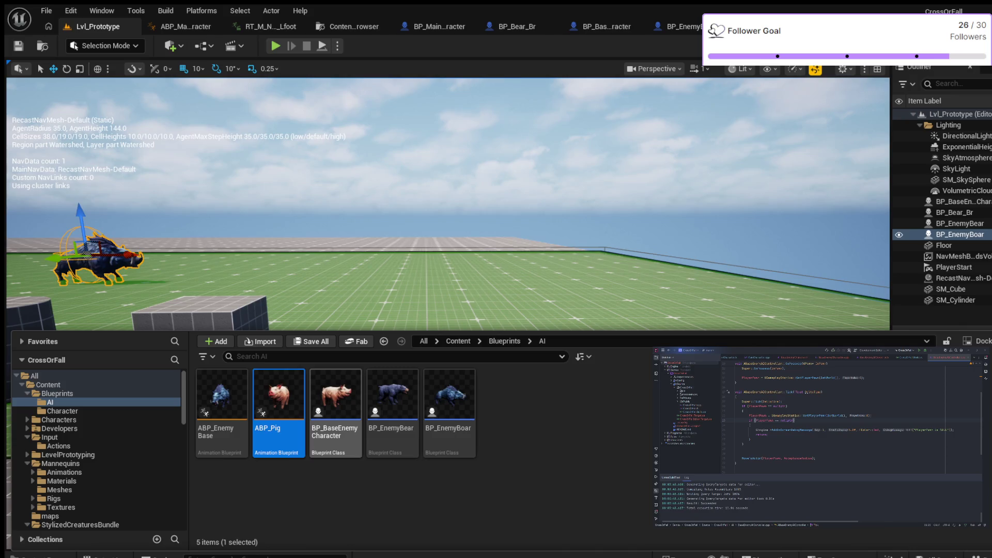
{"action": "mouse_move", "coordinate": [279, 396]}
{"action": "left_mouse_down"}
{"action": "mouse_move", "coordinate": [343, 300]}
{"action": "mouse_move", "coordinate": [361, 305]}
{"action": "left_mouse_up"}
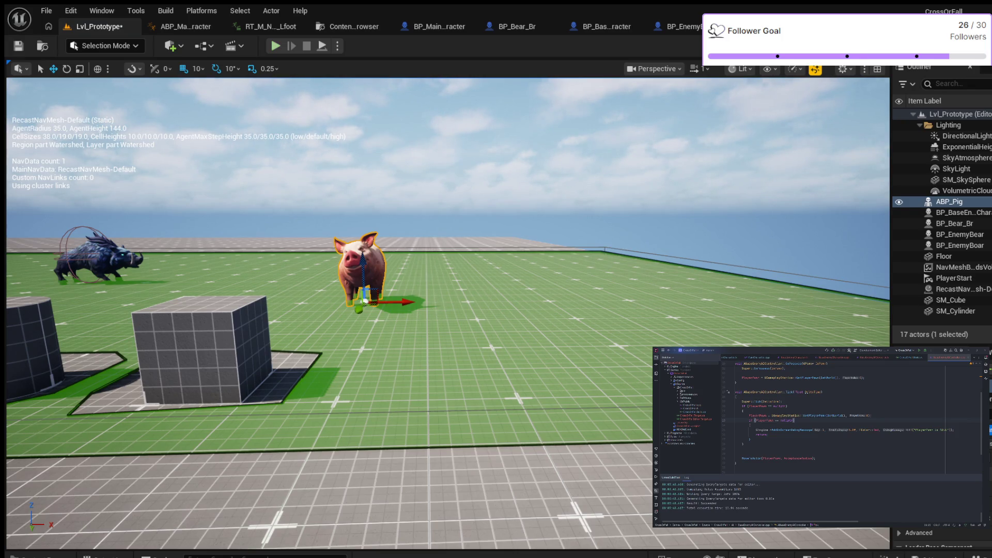
{"action": "left_click", "coordinate": [275, 45]}
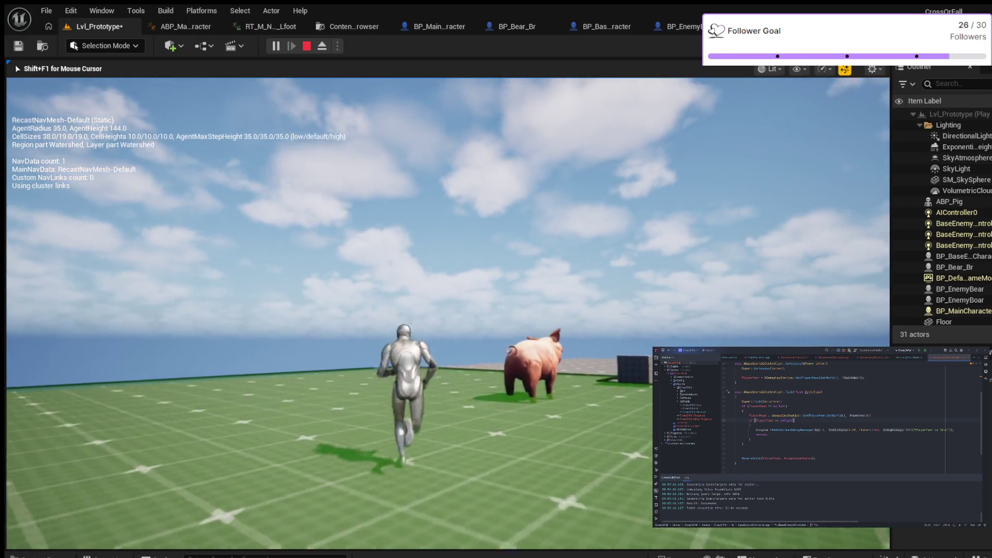
- Run the player character forward through the level, then stop the play session
{"action": "key", "text": "w"}
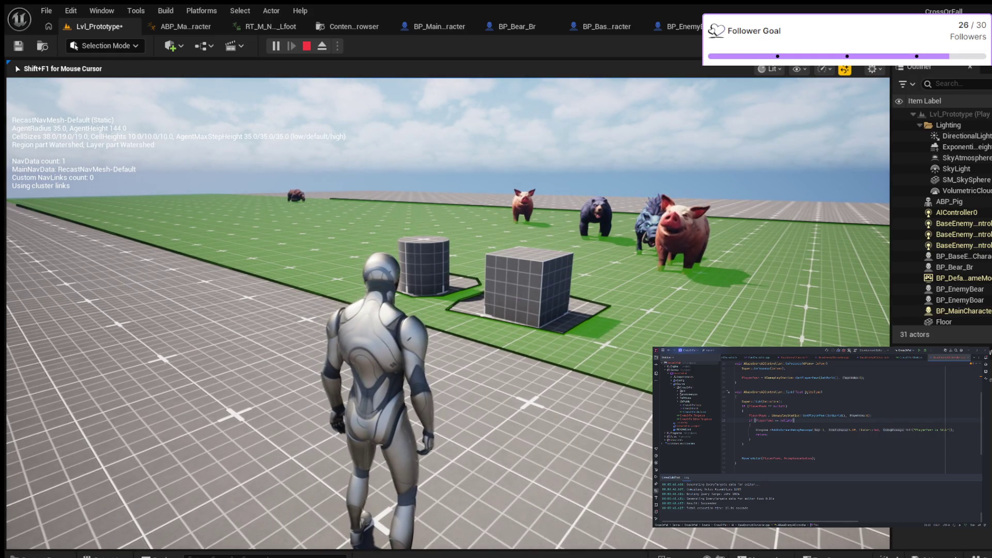
{"action": "key", "text": "Escape"}
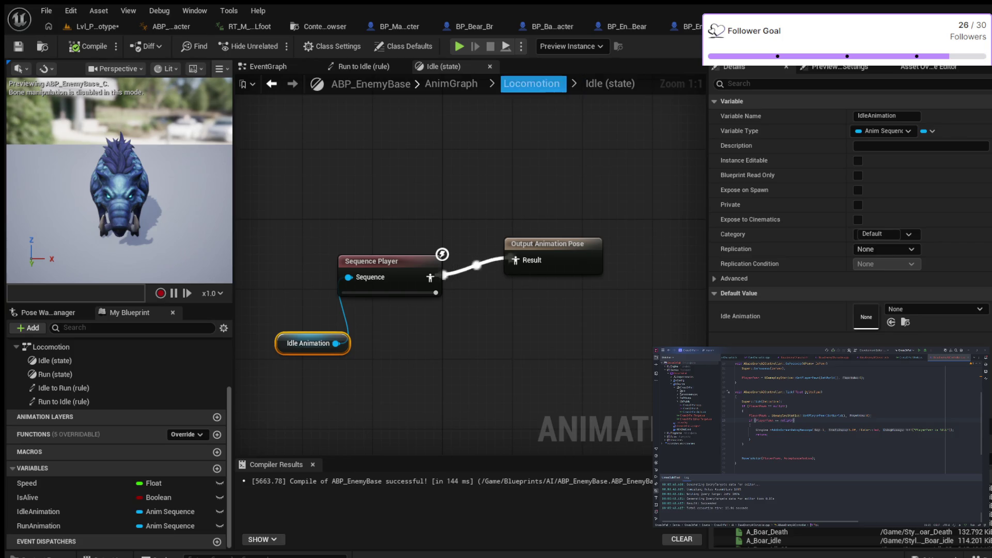
- Line up Run Animation and Output Animation Pose beside the Run state's Sequence Player
{"action": "left_click", "coordinate": [531, 84]}
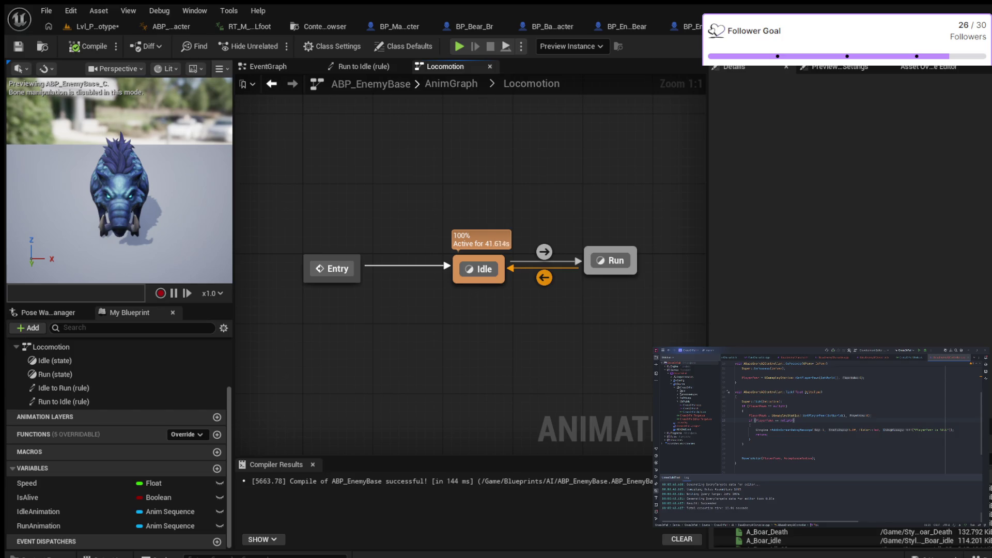
{"action": "double_click", "coordinate": [610, 261]}
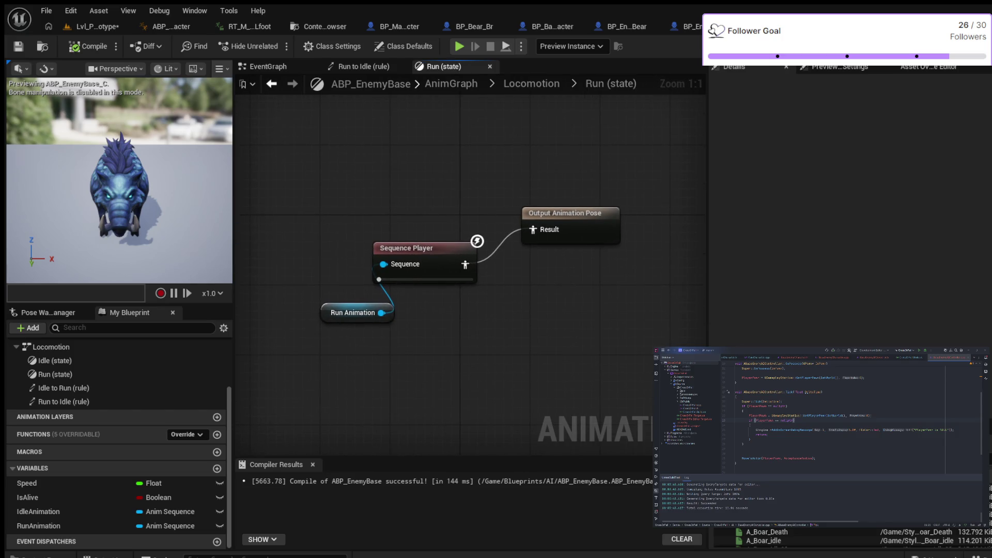
{"action": "left_click", "coordinate": [357, 313]}
{"action": "mouse_move", "coordinate": [356, 312]}
{"action": "left_mouse_down"}
{"action": "mouse_move", "coordinate": [310, 248]}
{"action": "mouse_move", "coordinate": [313, 268]}
{"action": "left_mouse_up"}
{"action": "left_click_drag", "start_coordinate": [563, 213], "coordinate": [537, 248]}
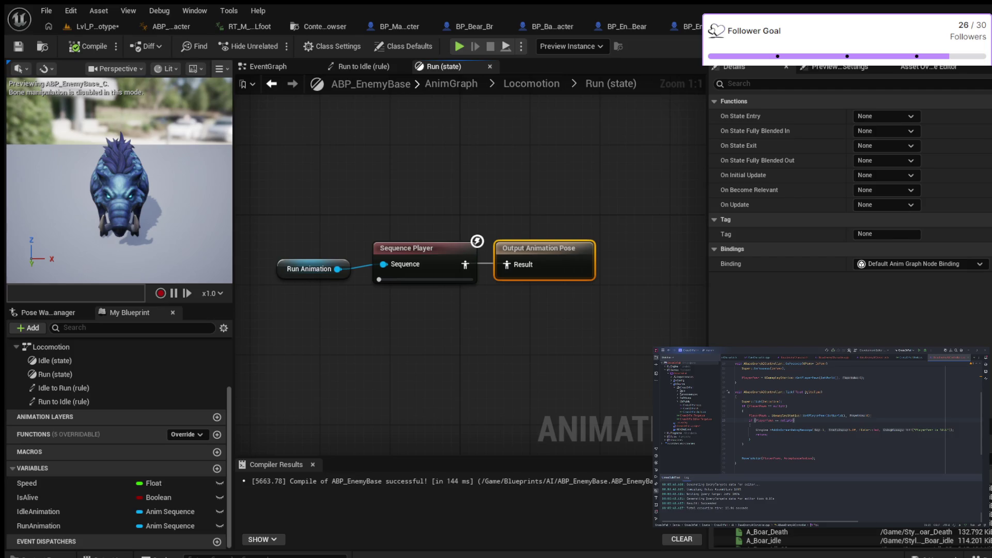
- Bring up ABP_EnemyBase's EventGraph showing the cast and velocity nodes
{"action": "left_click", "coordinate": [531, 84]}
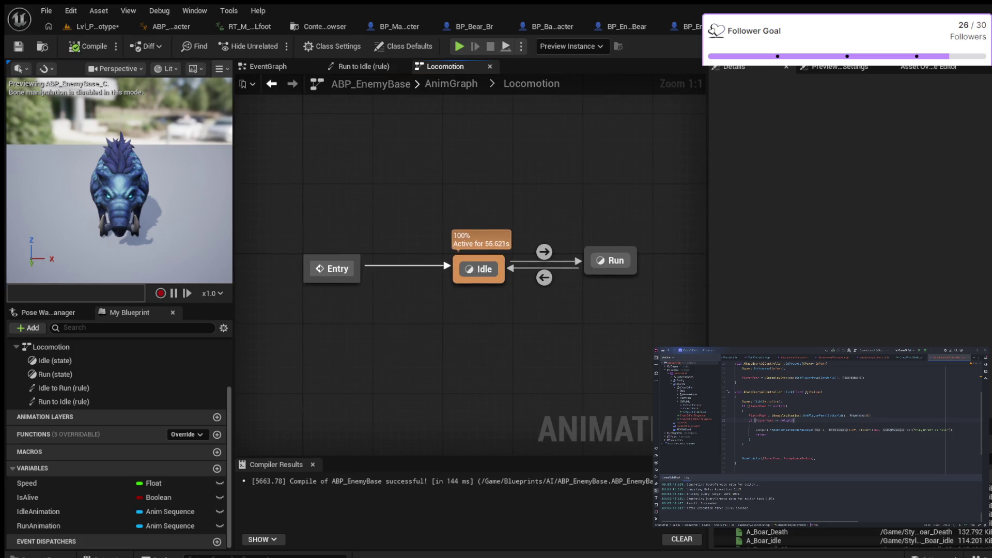
{"action": "left_click", "coordinate": [268, 66]}
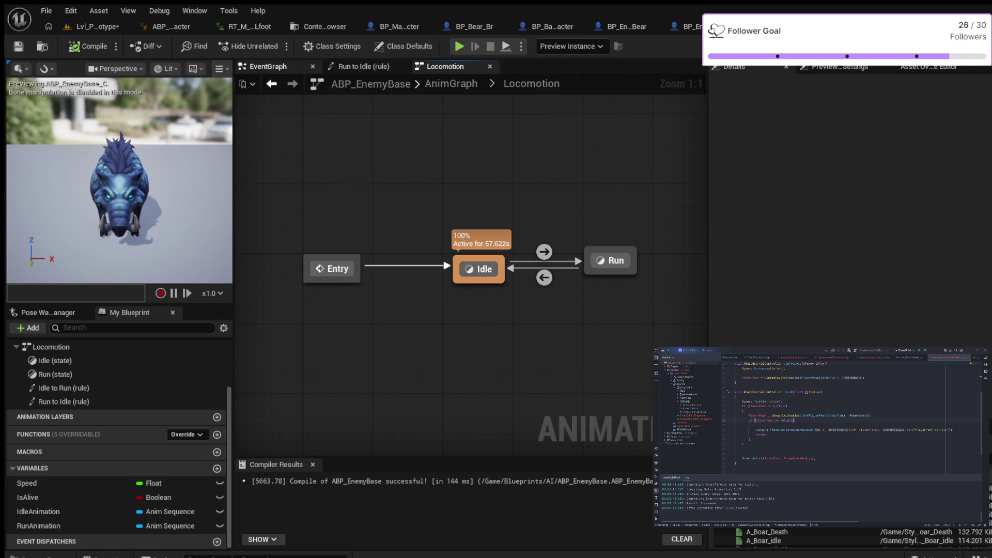
{"action": "left_click_drag", "start_coordinate": [419, 181], "coordinate": [579, 129]}
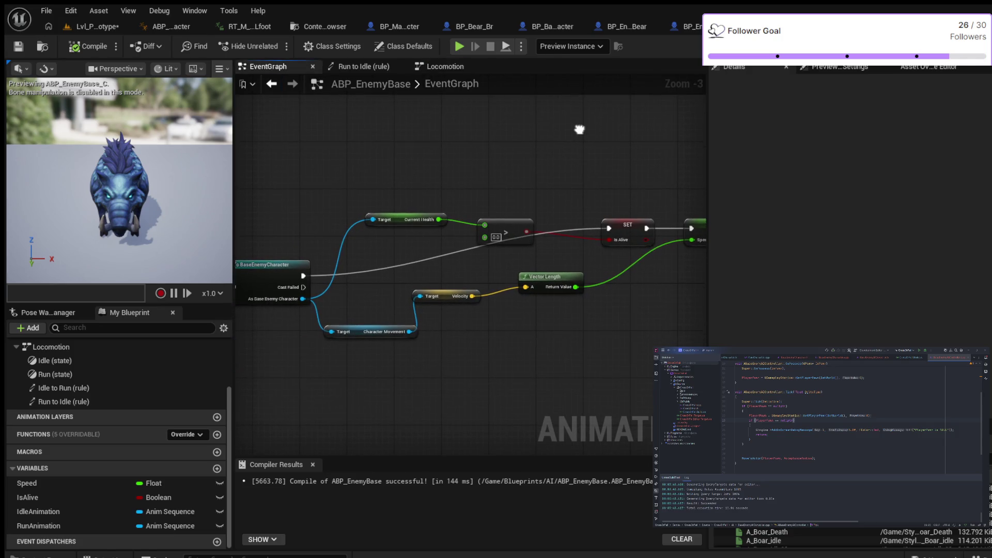
- Add a Print String printing 'OK' after the SET Speed node
{"action": "mouse_move", "coordinate": [475, 152]}
{"action": "left_mouse_down"}
{"action": "mouse_move", "coordinate": [440, 84]}
{"action": "mouse_move", "coordinate": [263, 126]}
{"action": "mouse_move", "coordinate": [353, 142]}
{"action": "mouse_move", "coordinate": [676, 136]}
{"action": "mouse_move", "coordinate": [539, 116]}
{"action": "mouse_move", "coordinate": [322, 124]}
{"action": "left_mouse_up"}
{"action": "left_click_drag", "start_coordinate": [575, 200], "coordinate": [609, 217]}
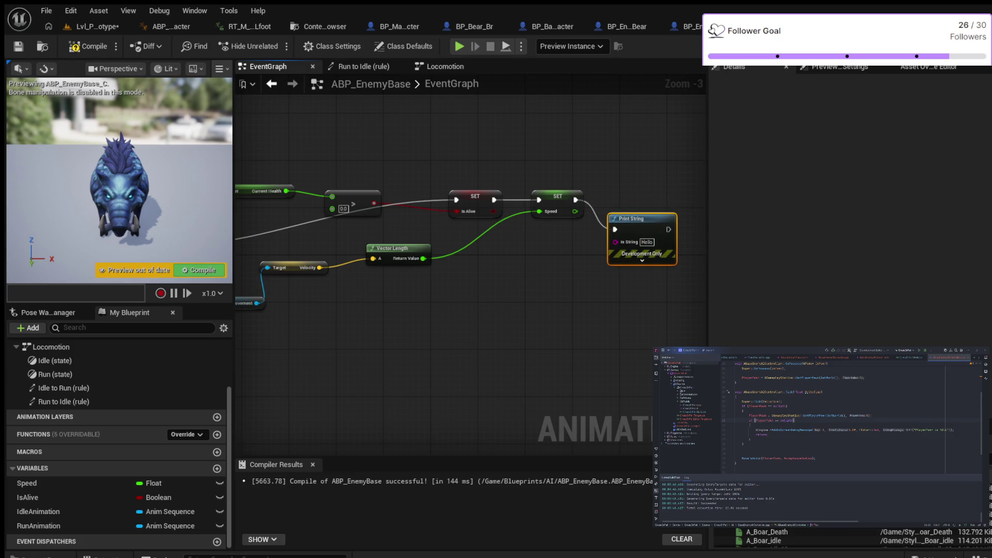
{"action": "type", "text": "OK"}
{"action": "key", "text": "Return"}
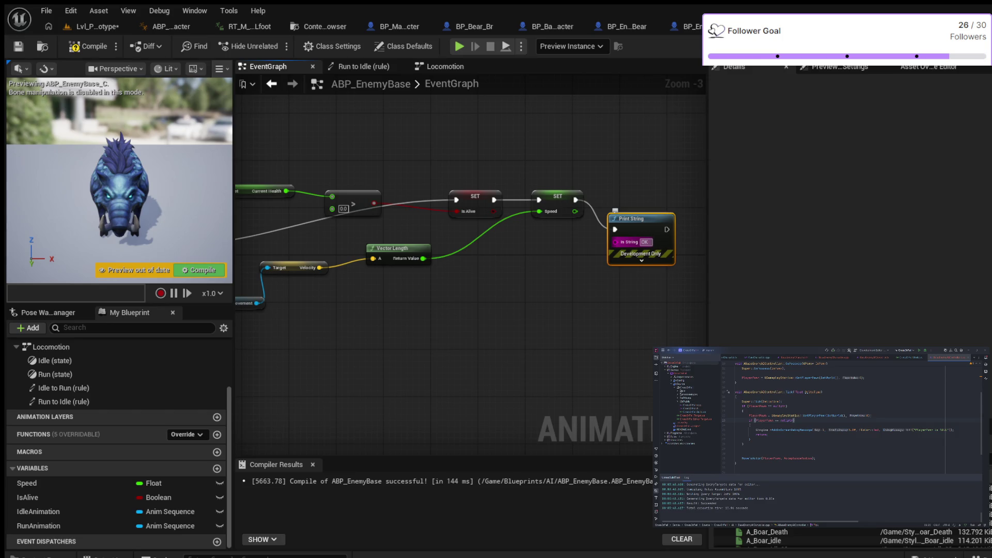
- Attach a 'KO' Print String to Cast Failed, compile ABP_EnemyBase, and start simulating
{"action": "left_click_drag", "start_coordinate": [369, 313], "coordinate": [516, 295]}
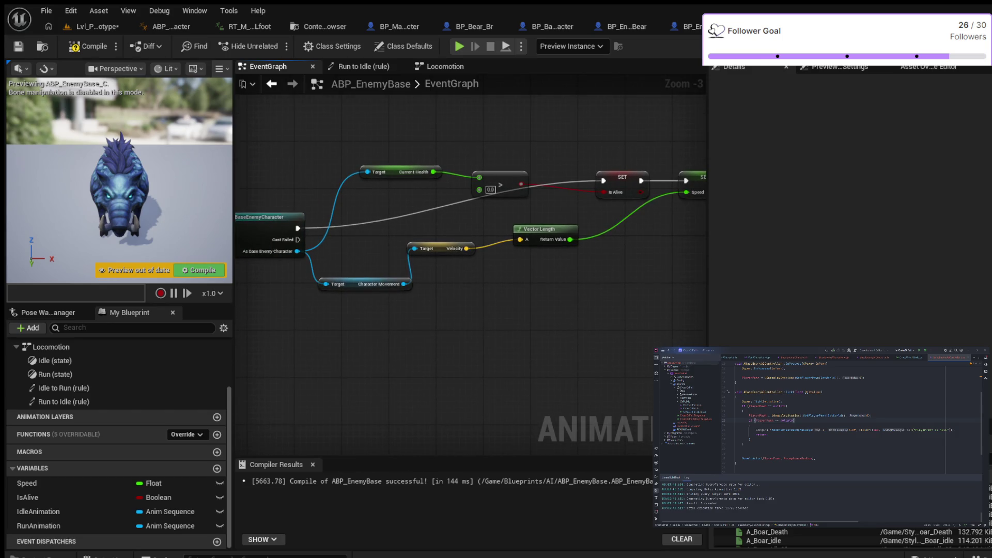
{"action": "left_click_drag", "start_coordinate": [298, 239], "coordinate": [473, 387]}
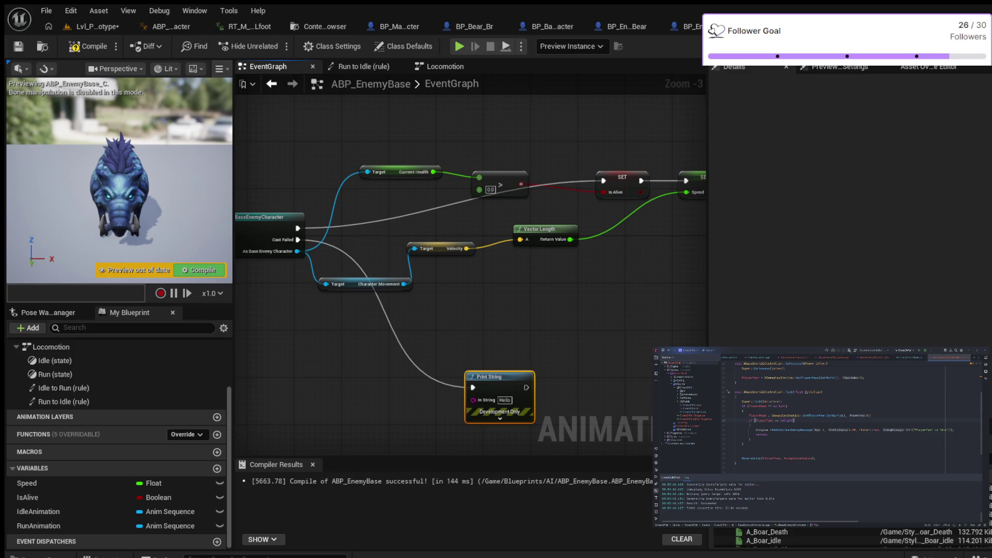
{"action": "left_click", "coordinate": [505, 400]}
{"action": "type", "text": "KO"}
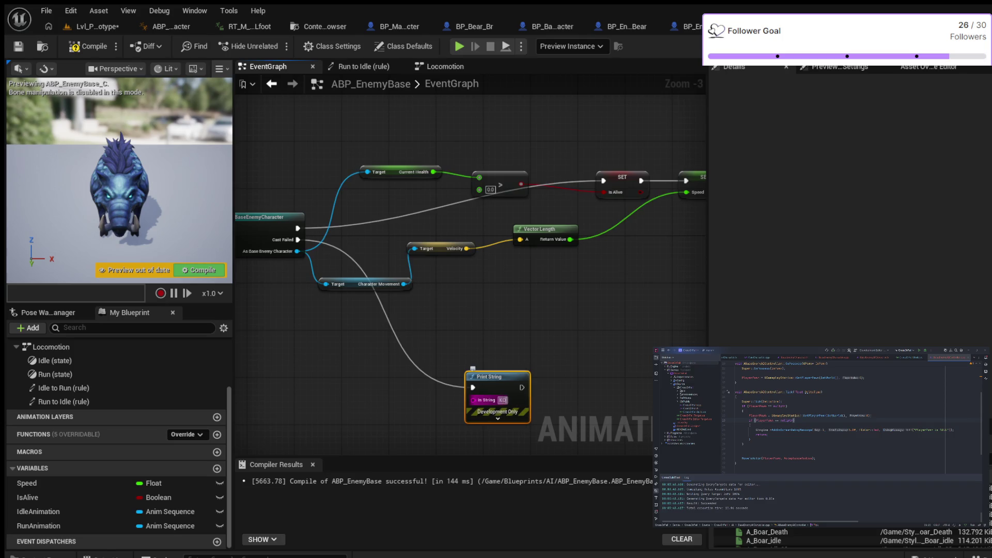
{"action": "key", "text": "Return"}
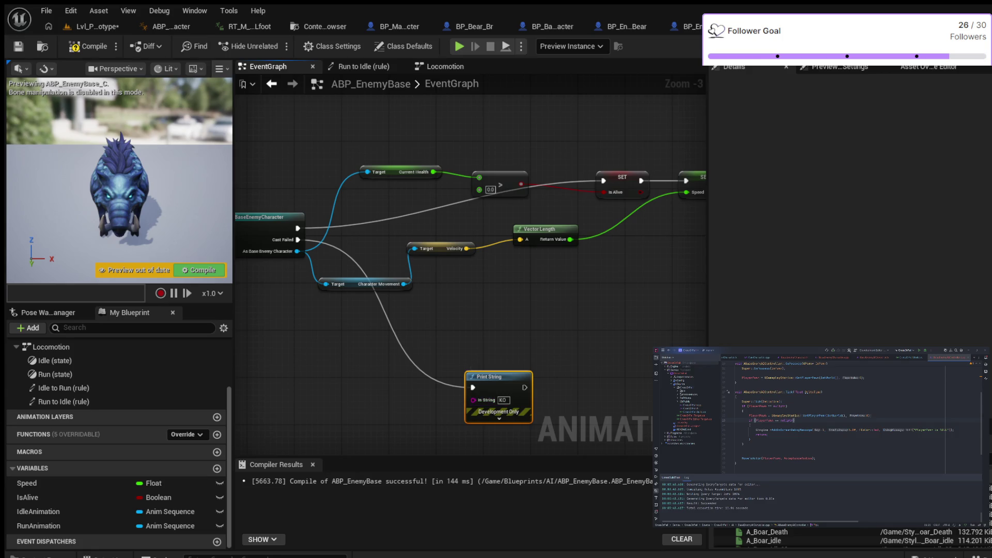
{"action": "left_click", "coordinate": [89, 46]}
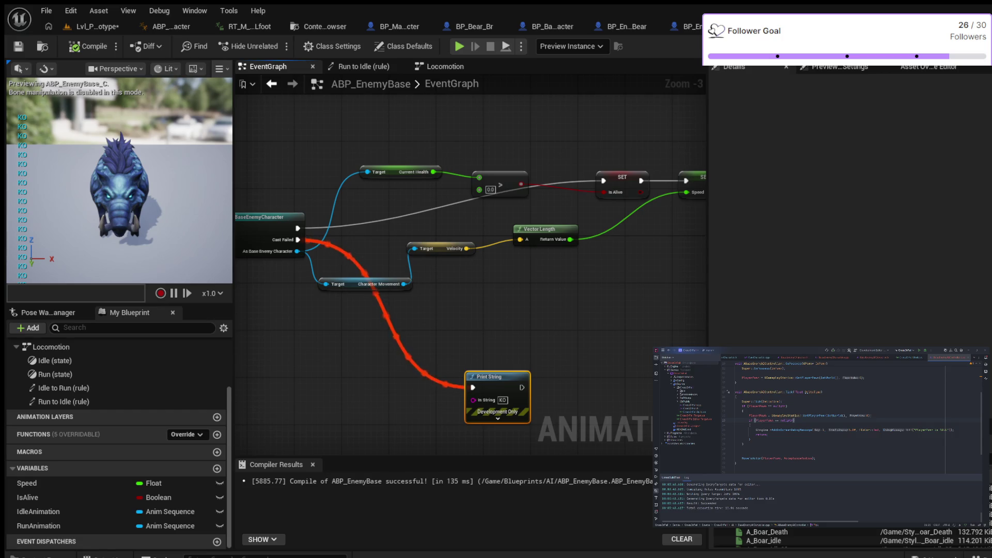
{"action": "left_click", "coordinate": [459, 46]}
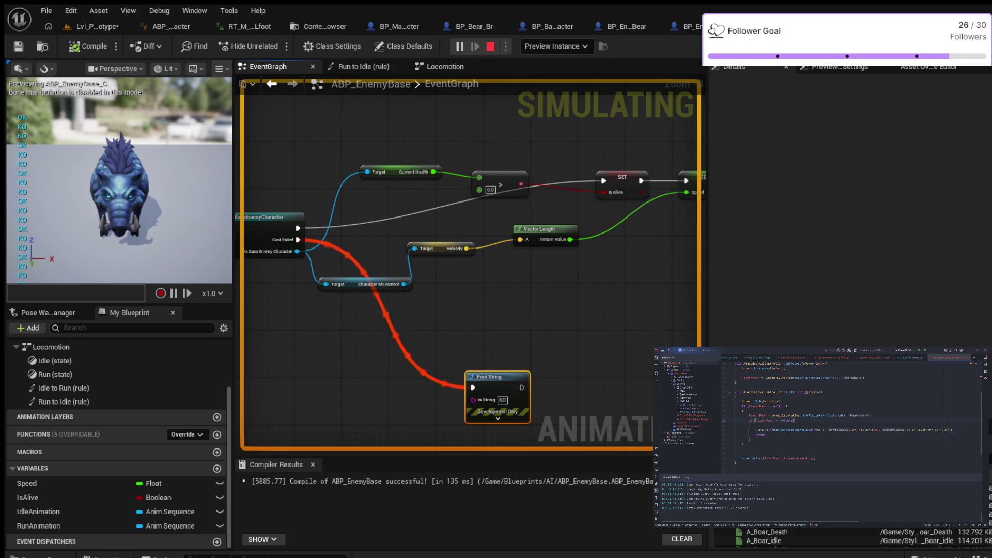
{"action": "key", "text": "Escape"}
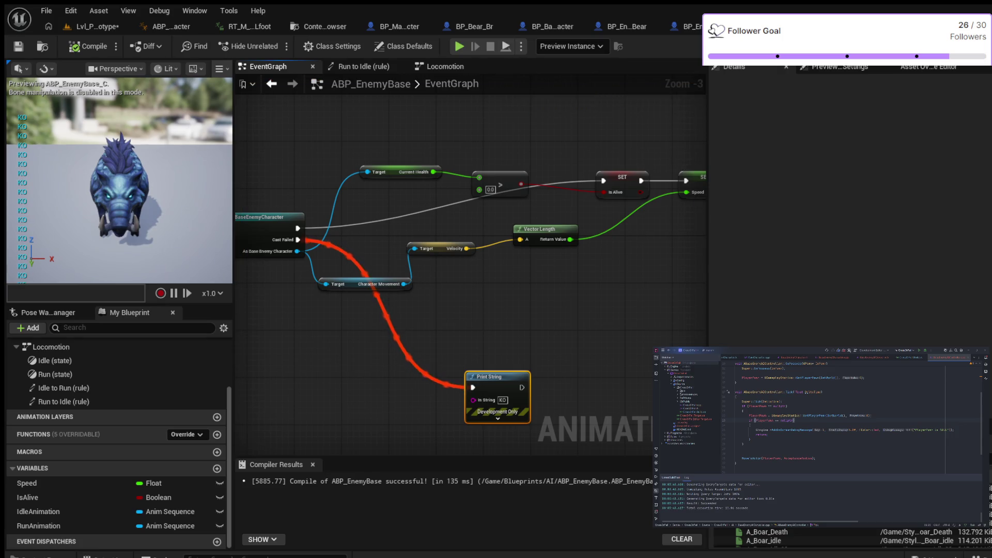
{"action": "mouse_move", "coordinate": [614, 287]}
{"action": "left_mouse_down"}
{"action": "mouse_move", "coordinate": [383, 305]}
{"action": "mouse_move", "coordinate": [481, 284]}
{"action": "mouse_move", "coordinate": [571, 285]}
{"action": "left_mouse_up"}
{"action": "scroll", "coordinate": [571, 285], "scroll_direction": "up", "scroll_amount": 3}
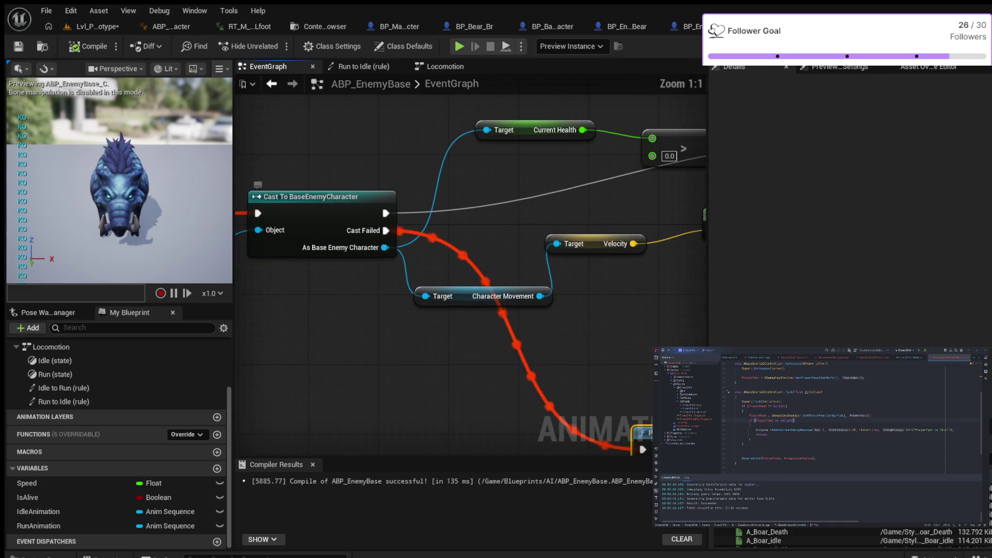
{"action": "left_click_drag", "start_coordinate": [338, 270], "coordinate": [383, 277]}
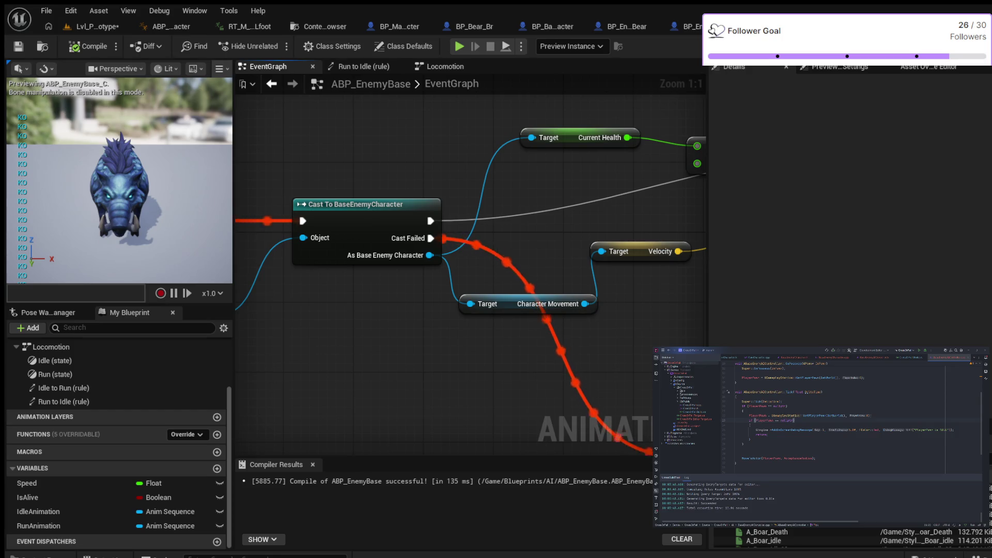
{"action": "mouse_move", "coordinate": [386, 320]}
{"action": "left_mouse_down"}
{"action": "mouse_move", "coordinate": [276, 243]}
{"action": "mouse_move", "coordinate": [199, 240]}
{"action": "left_mouse_up"}
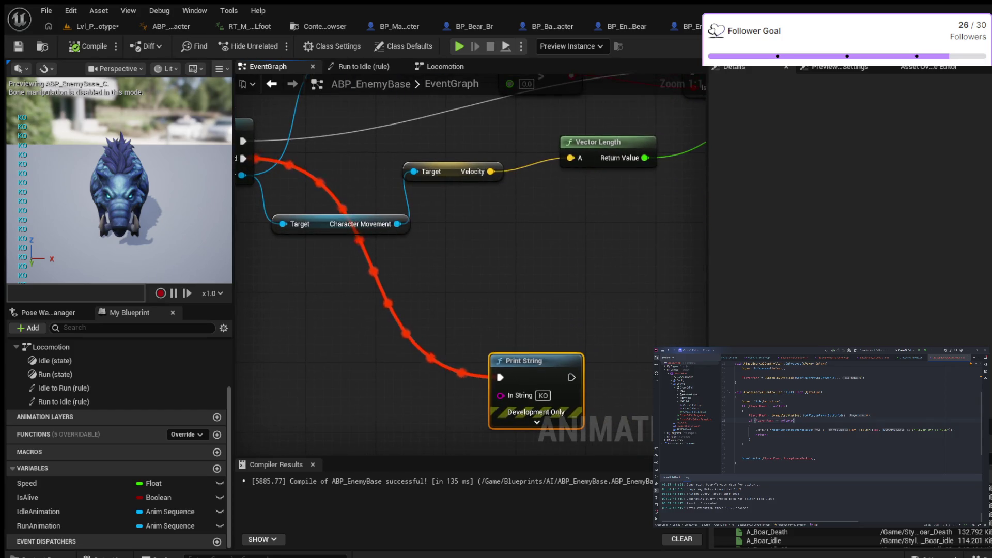
{"action": "left_click_drag", "start_coordinate": [541, 230], "coordinate": [268, 308]}
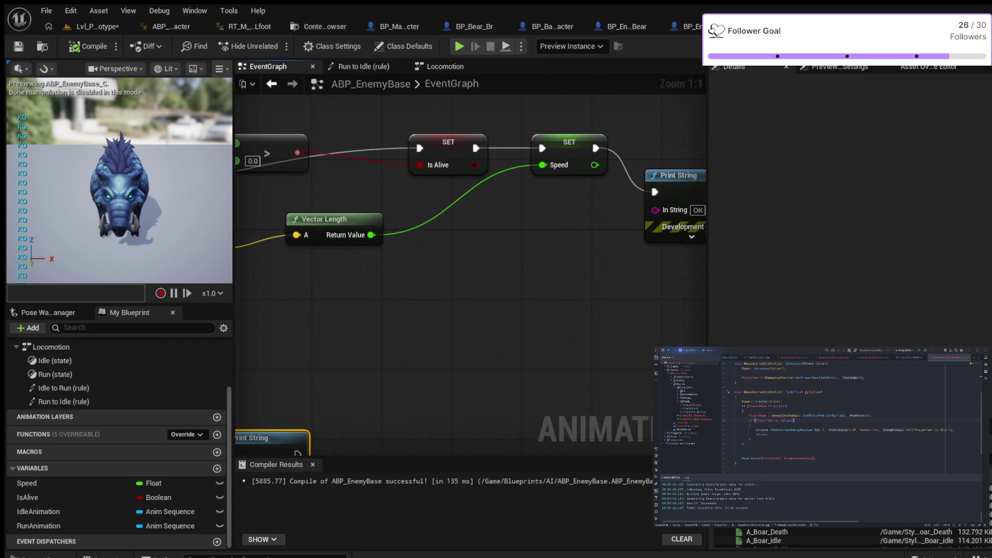
{"action": "left_click_drag", "start_coordinate": [386, 312], "coordinate": [368, 319]}
{"action": "mouse_move", "coordinate": [362, 332]}
{"action": "left_mouse_down"}
{"action": "mouse_move", "coordinate": [587, 343]}
{"action": "mouse_move", "coordinate": [504, 280]}
{"action": "mouse_move", "coordinate": [256, 296]}
{"action": "mouse_move", "coordinate": [276, 298]}
{"action": "left_mouse_up"}
- Delete the OK and KO Print String nodes, recompile with F7, and return to Lvl_Prototype
{"action": "left_click_drag", "start_coordinate": [541, 114], "coordinate": [609, 239]}
{"action": "key", "text": "Delete"}
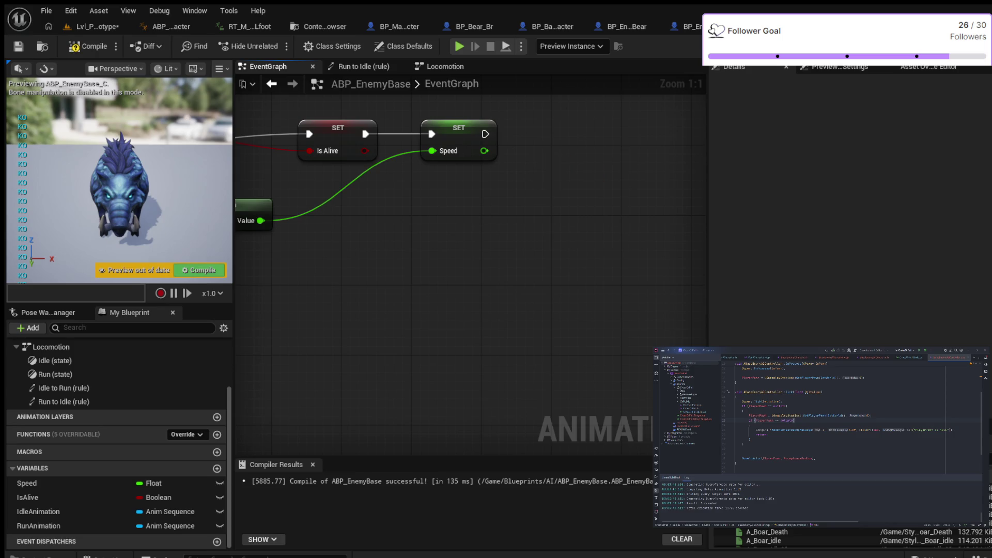
{"action": "key", "text": "ctrl+z"}
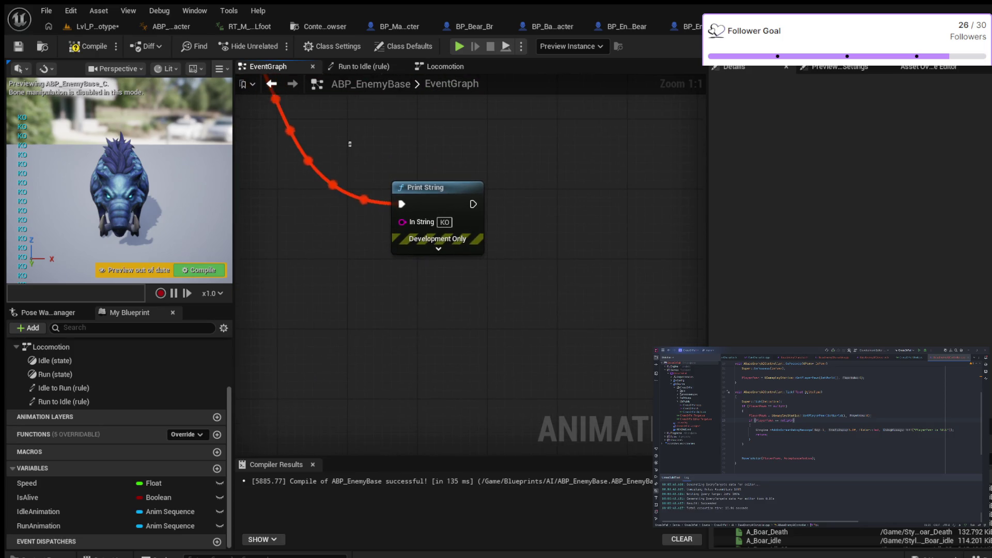
{"action": "key", "text": "Delete"}
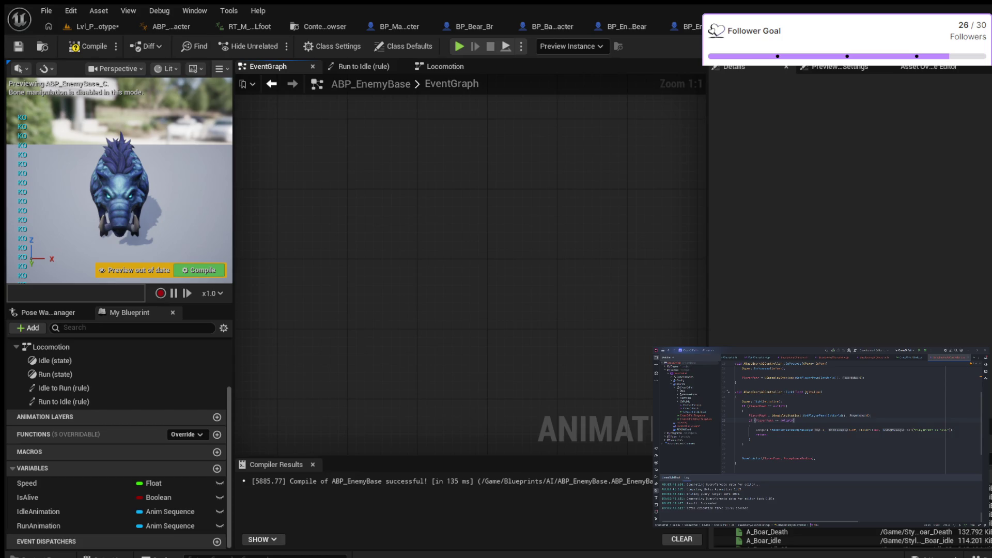
{"action": "key", "text": "F7"}
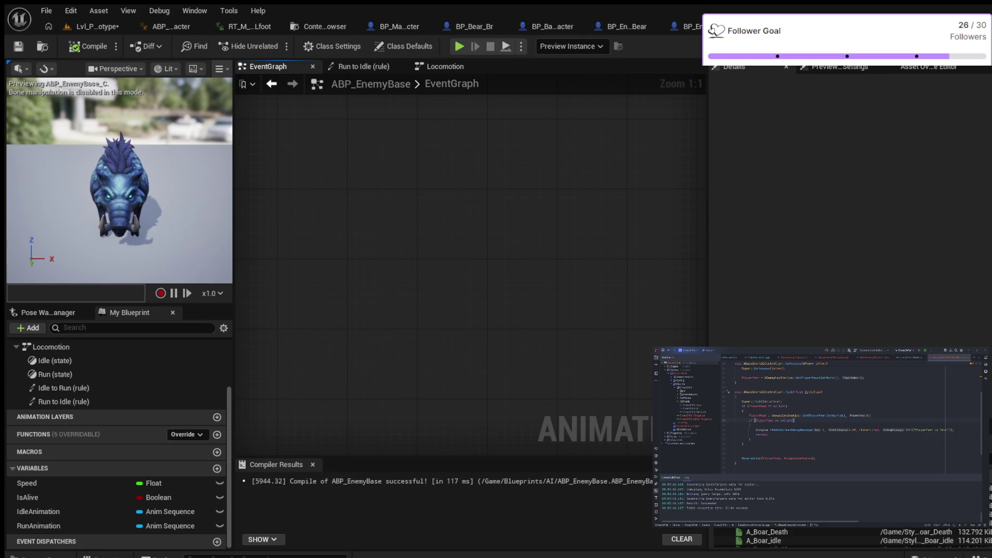
{"action": "left_click", "coordinate": [687, 27]}
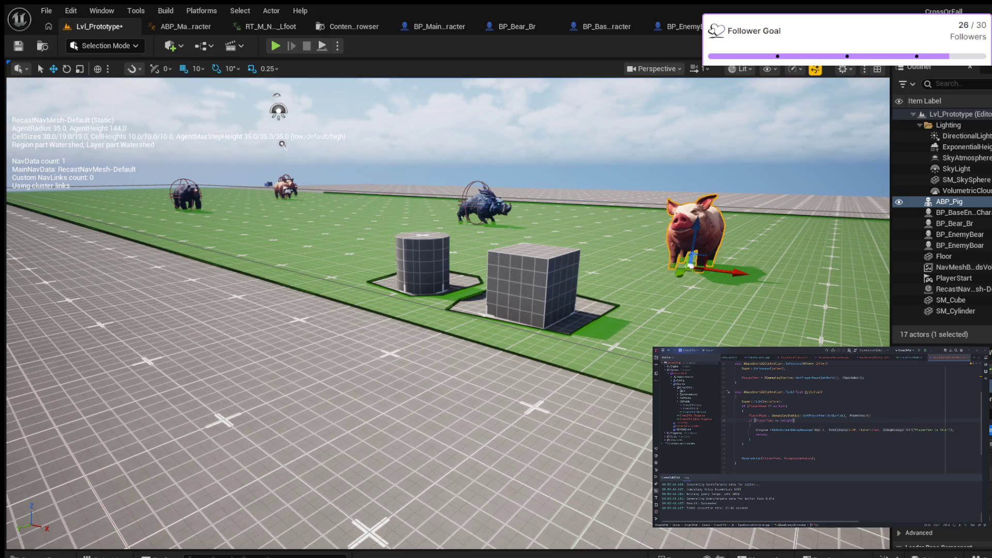
- Select the placed pig, boar and bear, then pick ABP_EnemyBase in the Content Drawer
{"action": "mouse_move", "coordinate": [282, 145]}
{"action": "left_mouse_down"}
{"action": "mouse_move", "coordinate": [27, 134]}
{"action": "mouse_move", "coordinate": [76, 140]}
{"action": "mouse_move", "coordinate": [112, 185]}
{"action": "mouse_move", "coordinate": [272, 187]}
{"action": "left_mouse_up"}
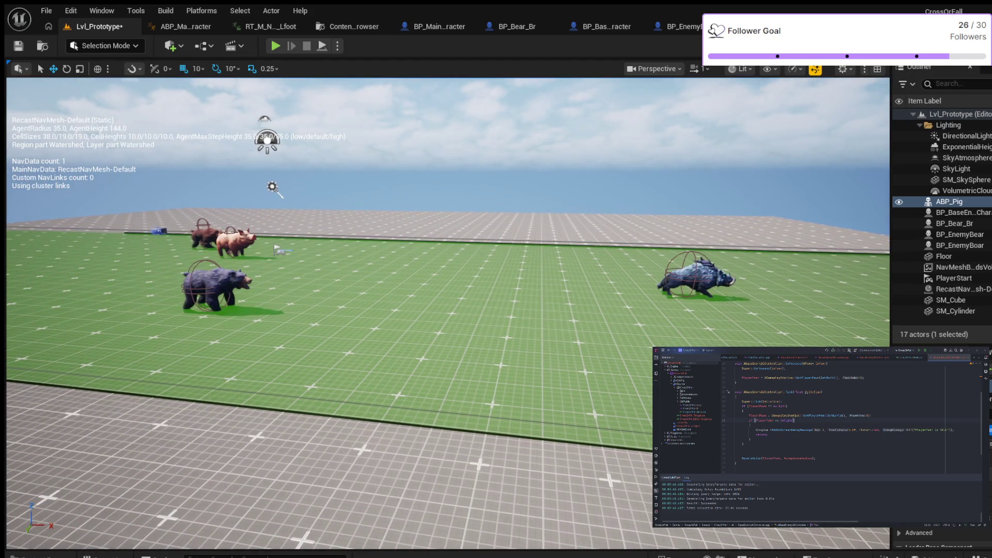
{"action": "left_click", "coordinate": [235, 242]}
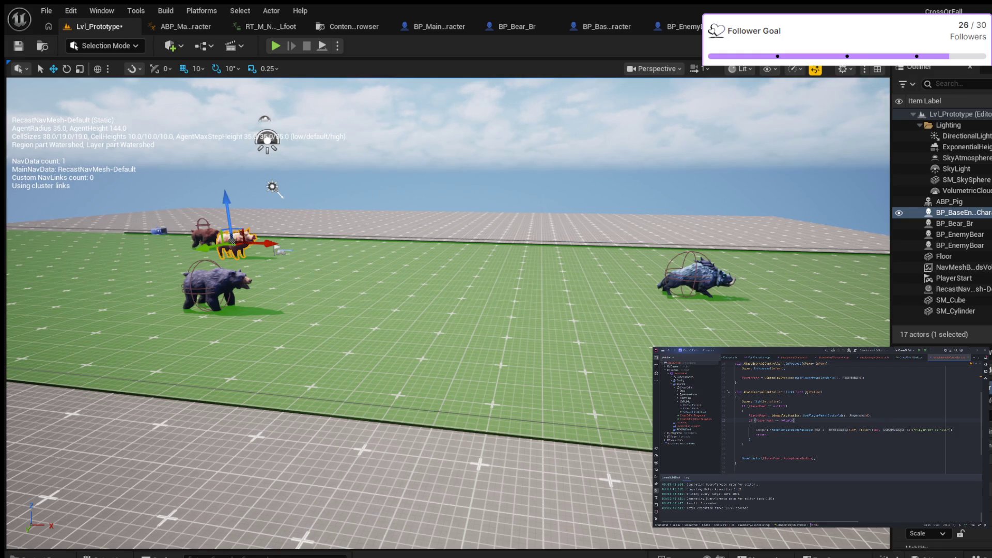
{"action": "left_click", "coordinate": [697, 279]}
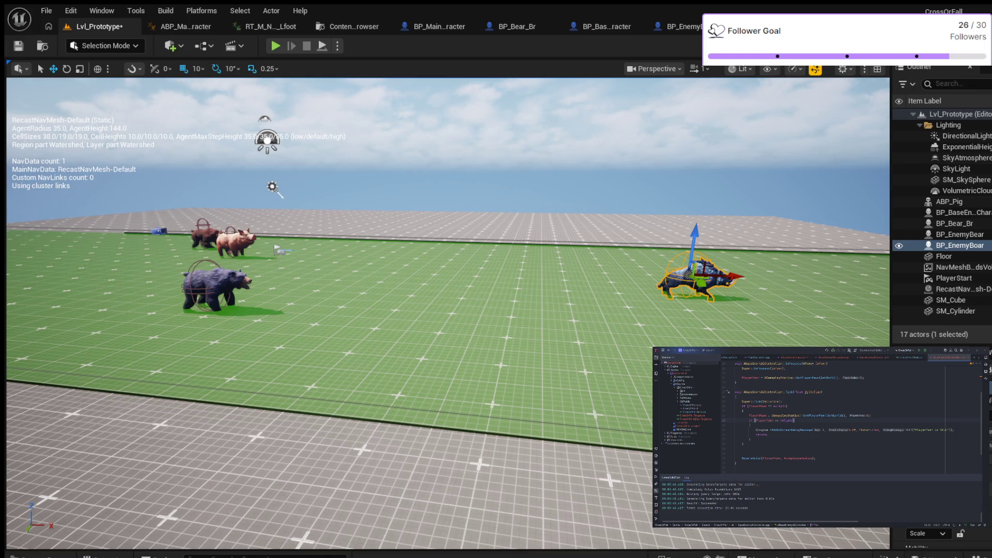
{"action": "left_click", "coordinate": [212, 287]}
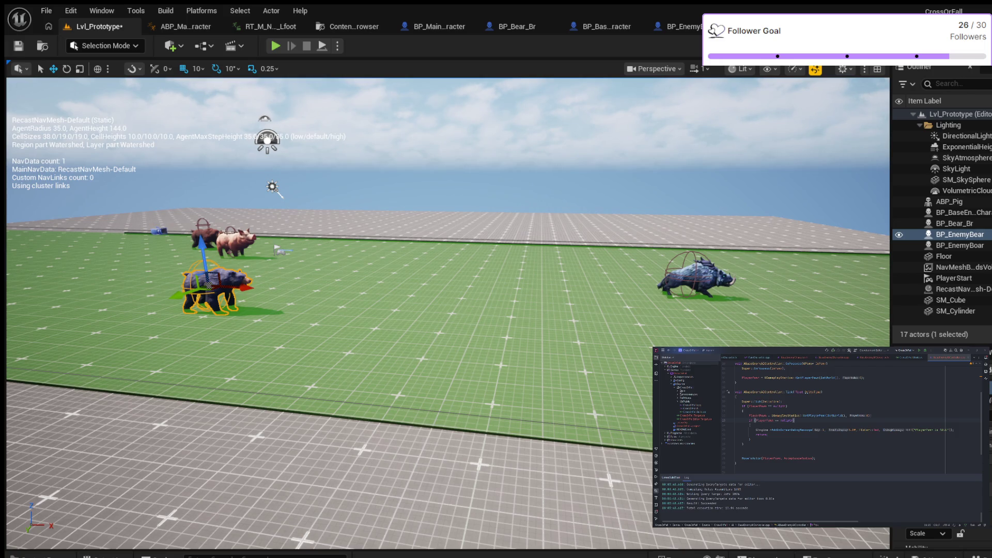
{"action": "scroll", "coordinate": [447, 313], "scroll_direction": "down", "scroll_amount": 2}
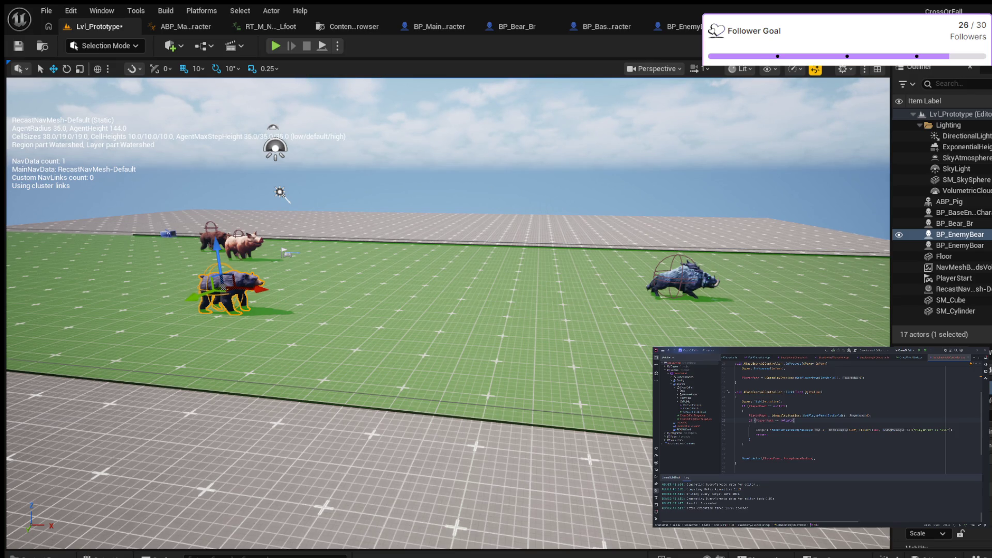
{"action": "key", "text": "ctrl+space"}
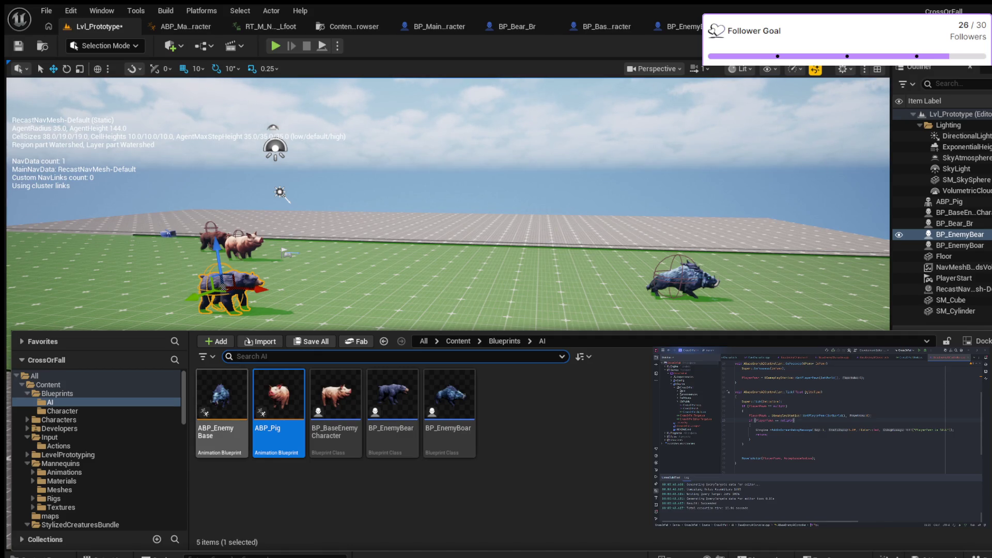
{"action": "left_click", "coordinate": [222, 403]}
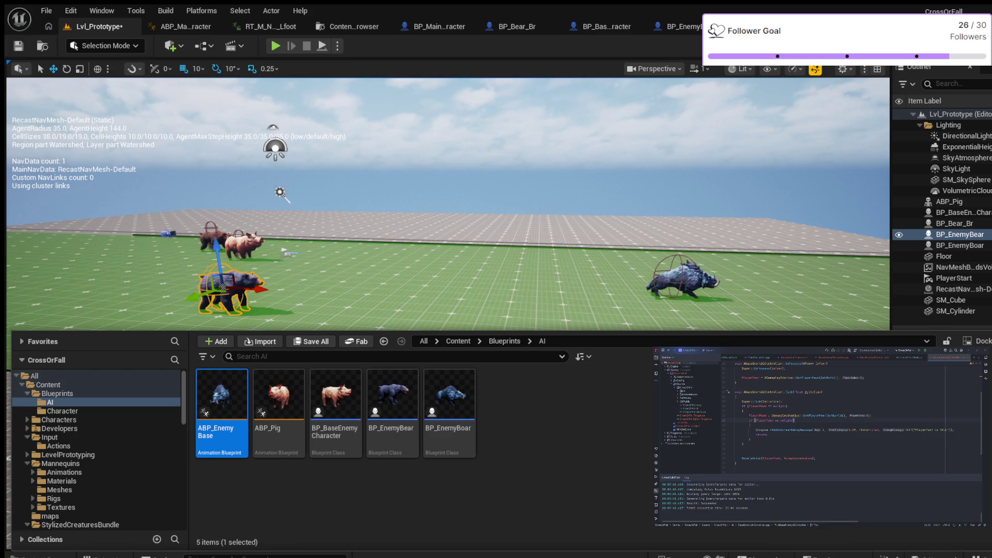
- Duplicate ABP_EnemyBase as ABP_Boar and open the new animation blueprint
{"action": "key", "text": "ctrl+d"}
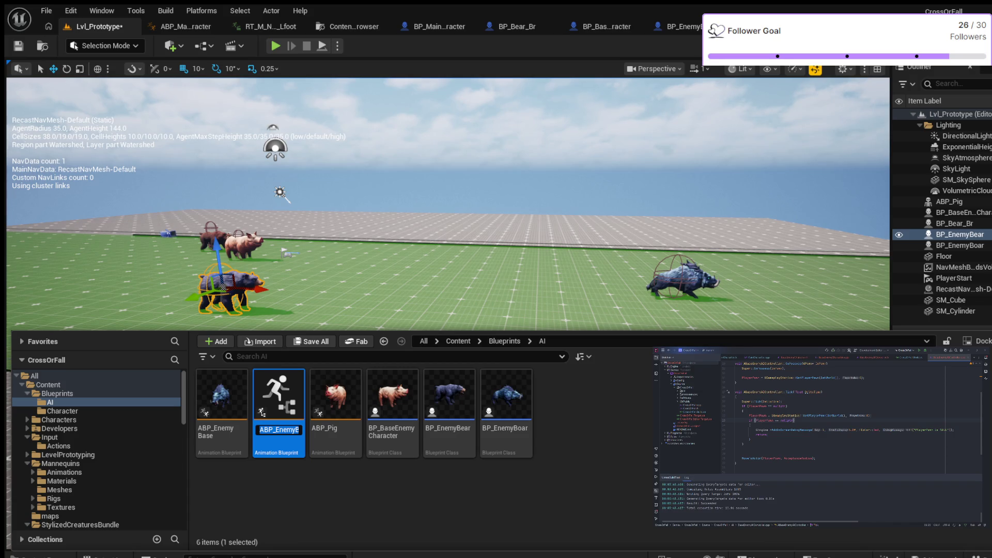
{"action": "type", "text": "A"}
{"action": "type", "text": "BP_"}
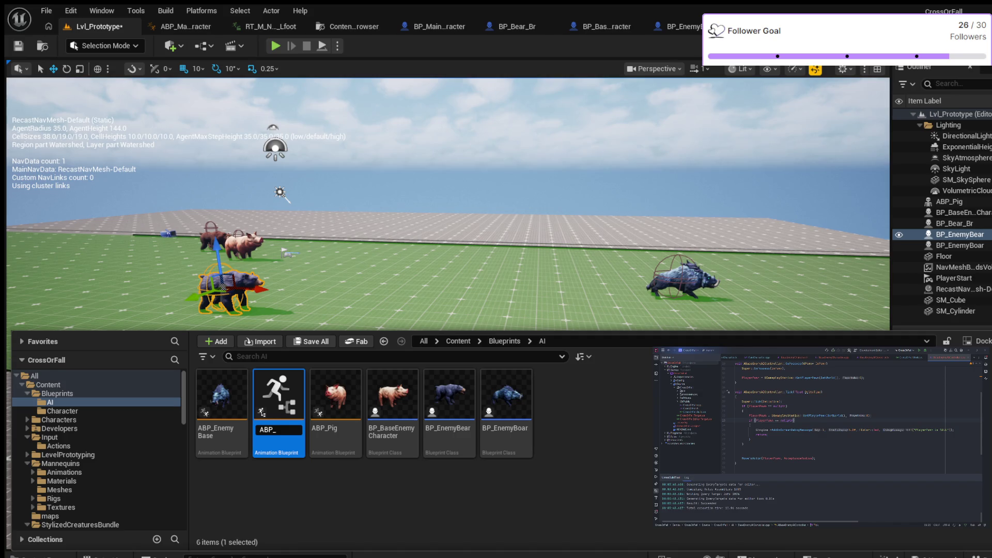
{"action": "type", "text": "Bo"}
{"action": "type", "text": "ar"}
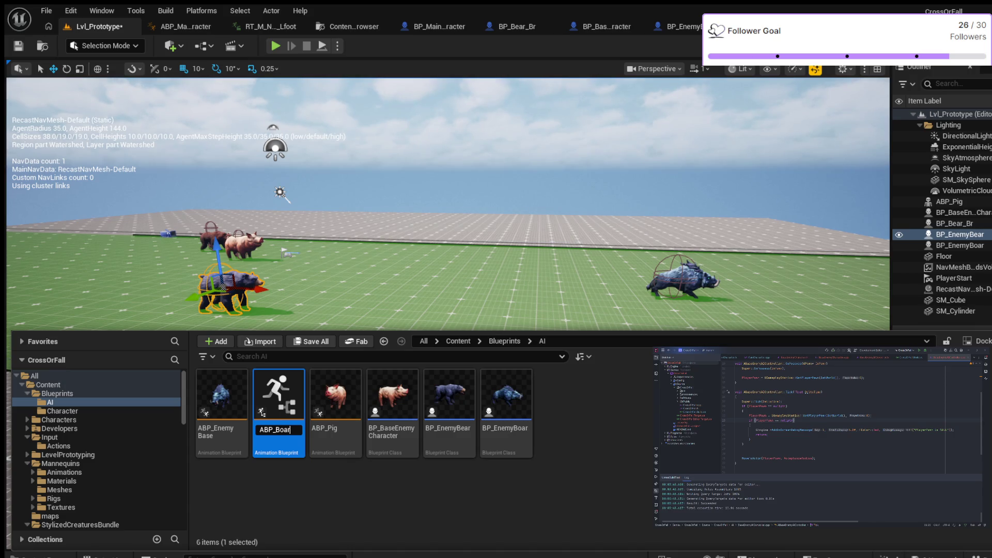
{"action": "key", "text": "Return"}
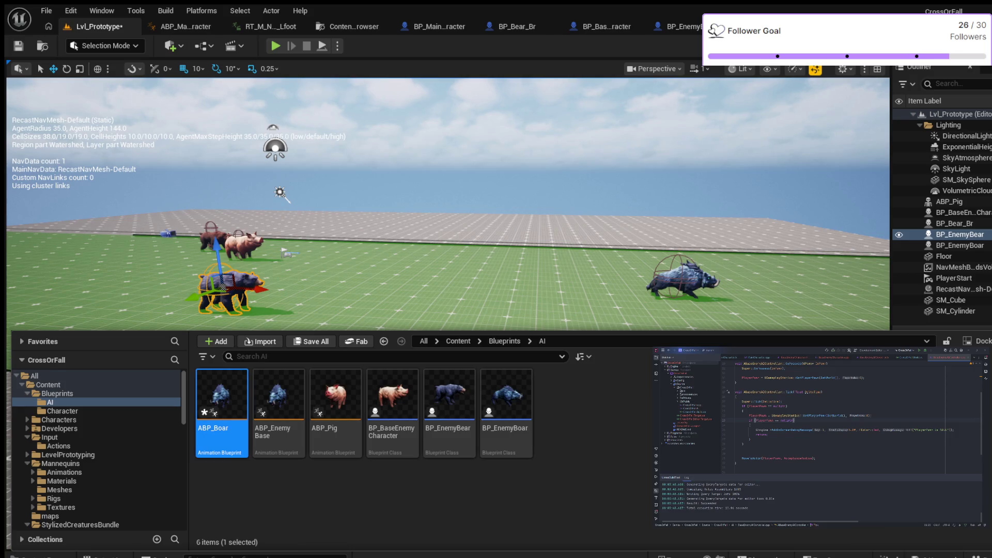
{"action": "double_click", "coordinate": [222, 395]}
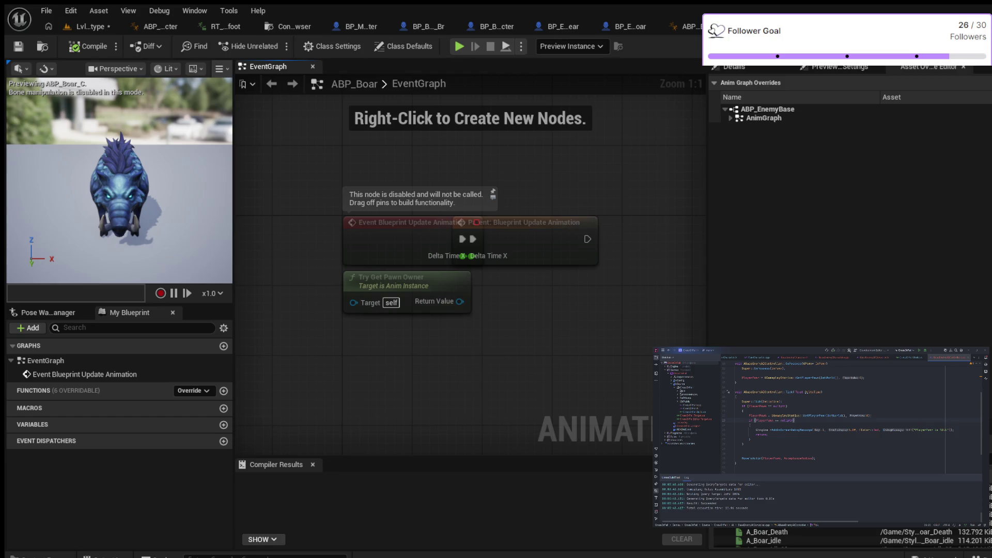
- Set ABP_Boar's Idle Animation class default to A_Boar_idle and compile it
{"action": "left_click", "coordinate": [403, 46]}
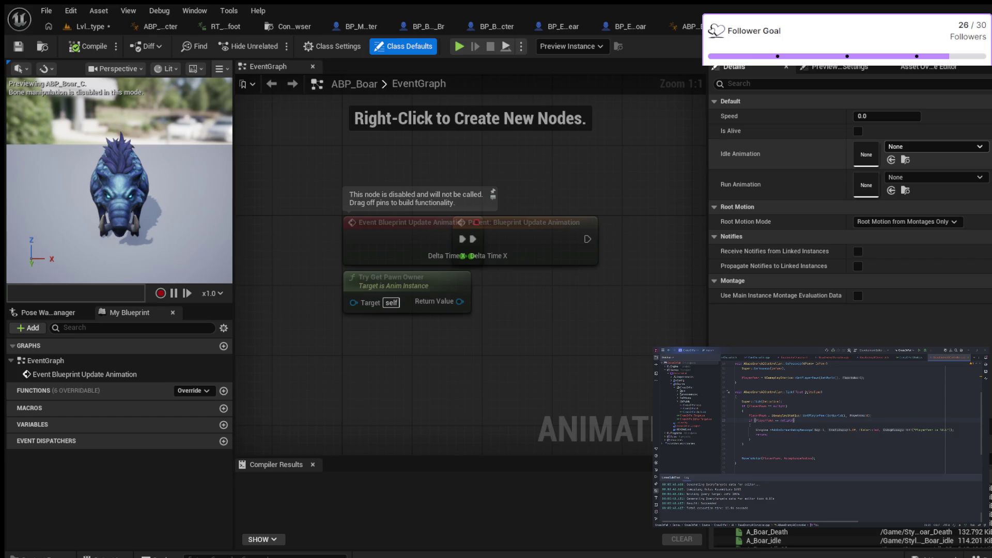
{"action": "left_click", "coordinate": [890, 160]}
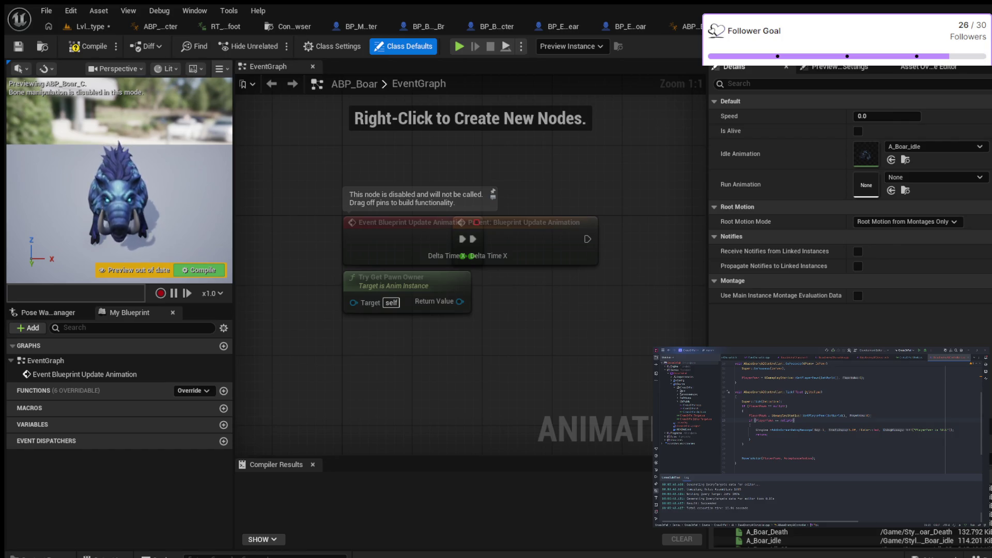
{"action": "left_click", "coordinate": [88, 46]}
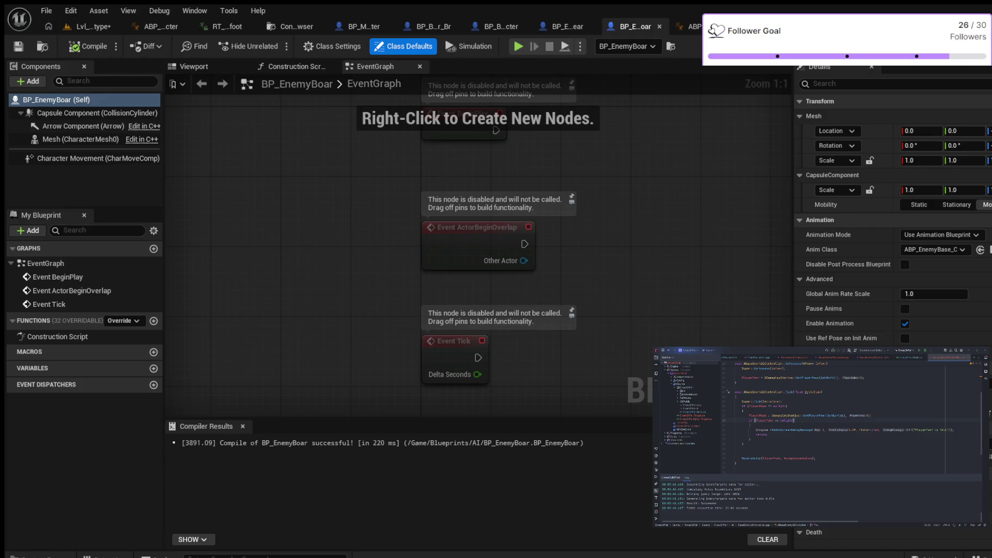
- Set BP_EnemyBoar's Mesh Anim Class to ABP_Boar and compile the blueprint
{"action": "left_click", "coordinate": [193, 66]}
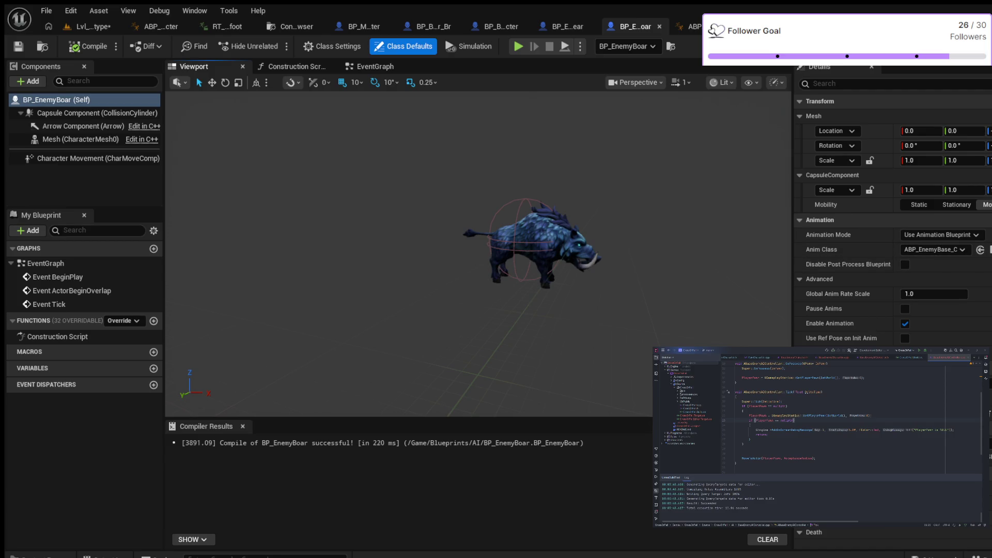
{"action": "left_click", "coordinate": [933, 249]}
{"action": "key", "text": "F7"}
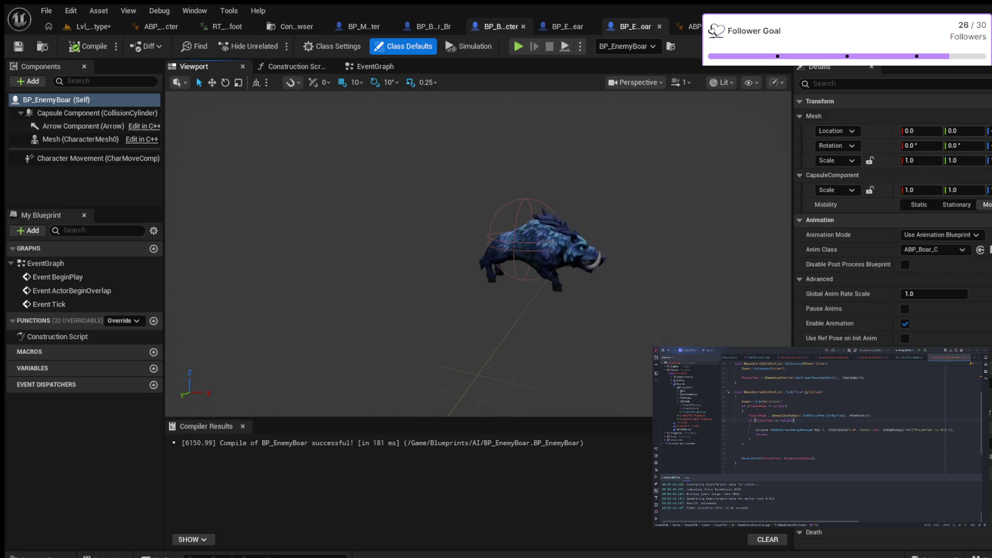
{"action": "key", "text": "ctrl+space"}
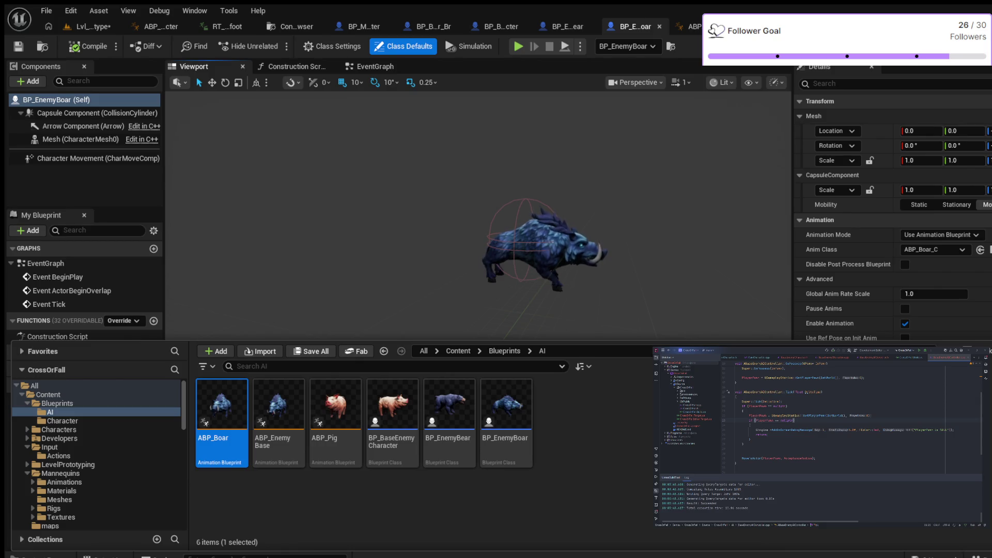
- Rename BP_BaseEnemyCharacter in the AI folder to BPEnemyPig
{"action": "left_click", "coordinate": [393, 423]}
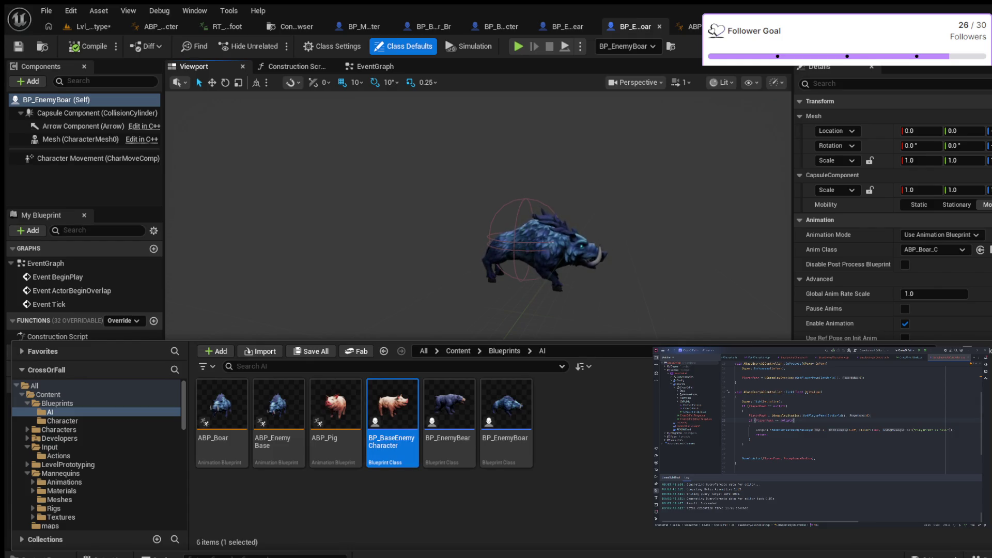
{"action": "key", "text": "F2"}
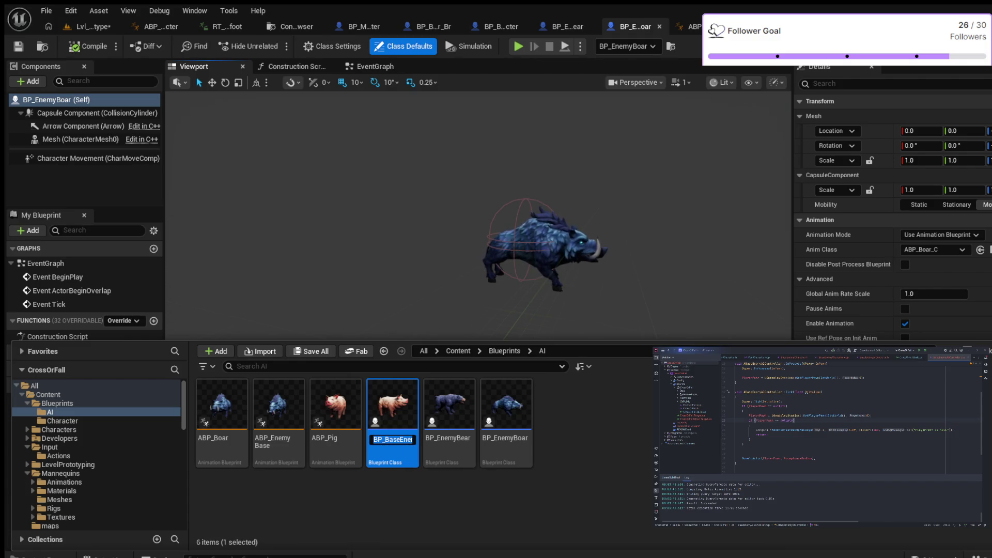
{"action": "key", "text": "End"}
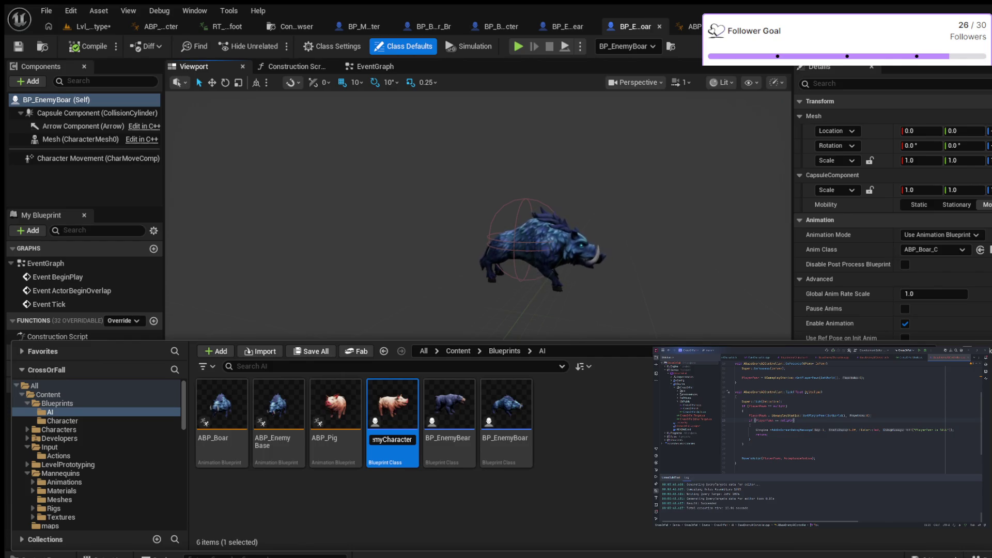
{"action": "key", "text": "Left"}
{"action": "key", "text": "Left"}
{"action": "key", "text": "Left"}
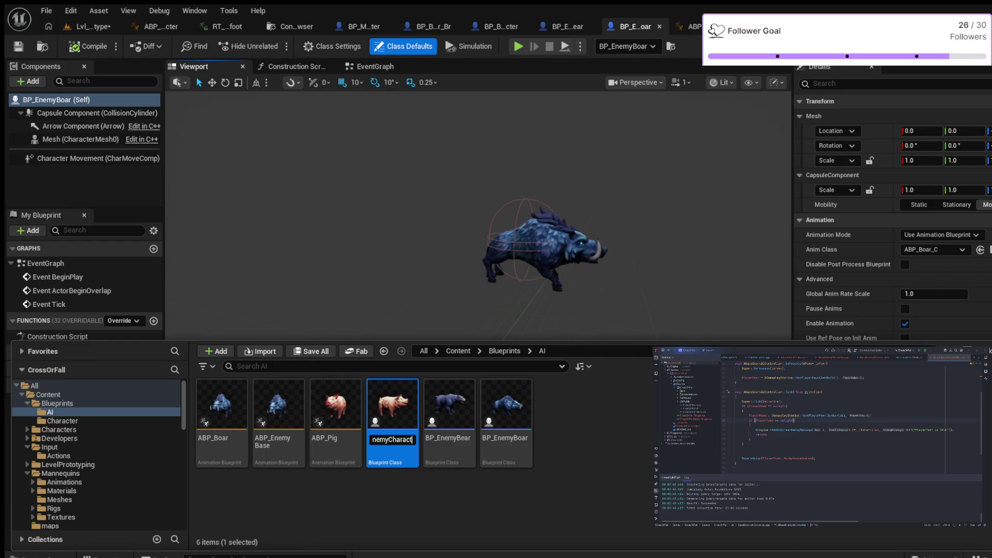
{"action": "key", "text": "Left"}
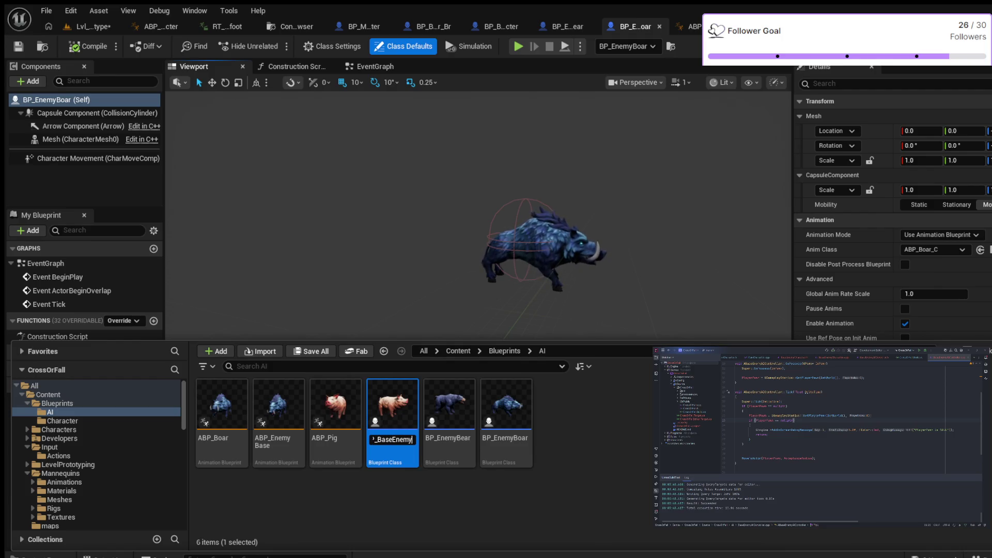
{"action": "type", "text": "P"}
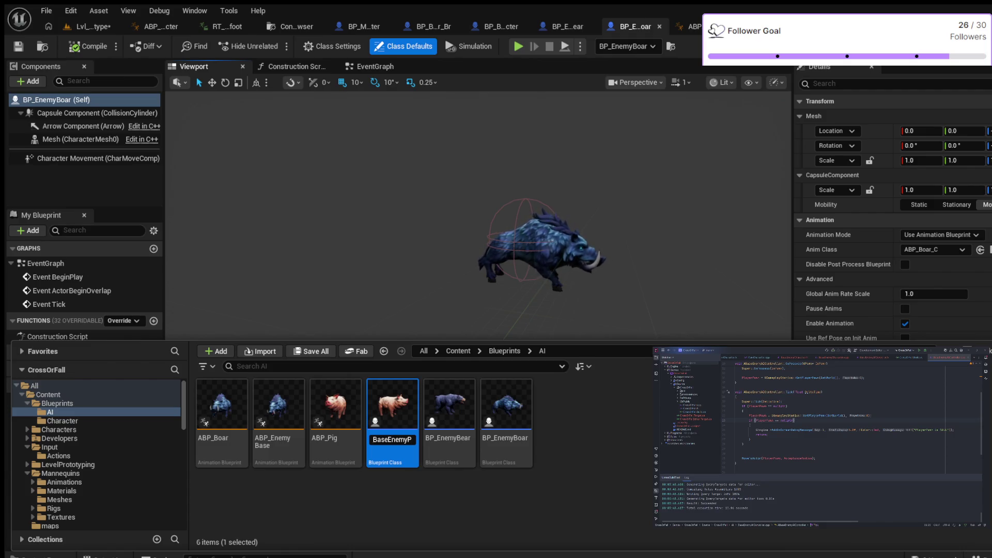
{"action": "type", "text": "ig"}
{"action": "key", "text": "BackSpace"}
{"action": "key", "text": "BackSpace"}
{"action": "key", "text": "BackSpace"}
{"action": "type", "text": "BP_"}
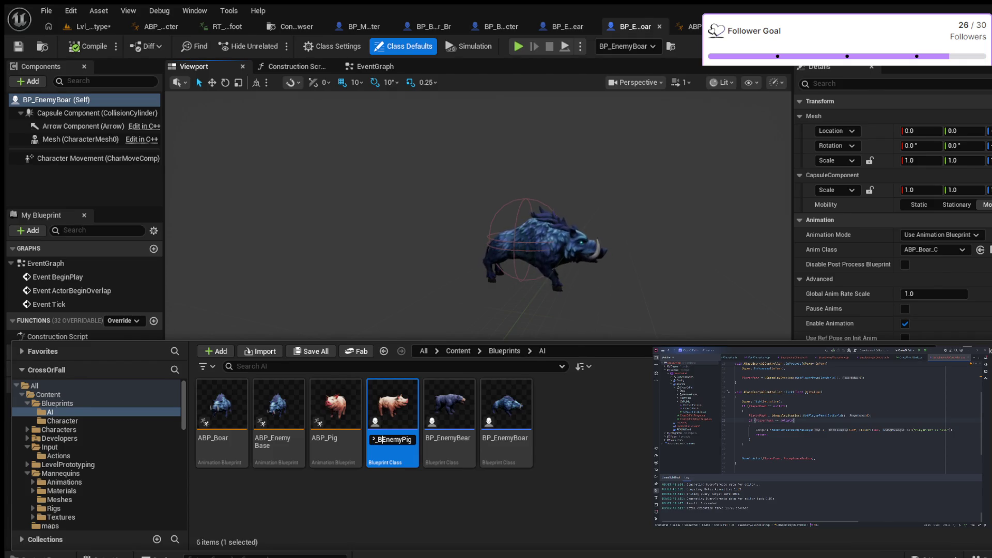
{"action": "key", "text": "BackSpace"}
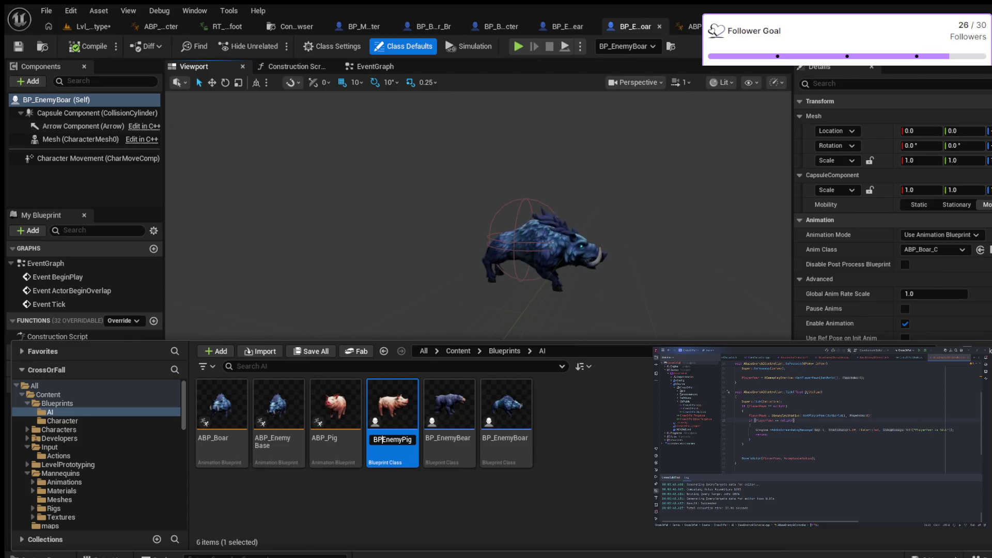
{"action": "key", "text": "Return"}
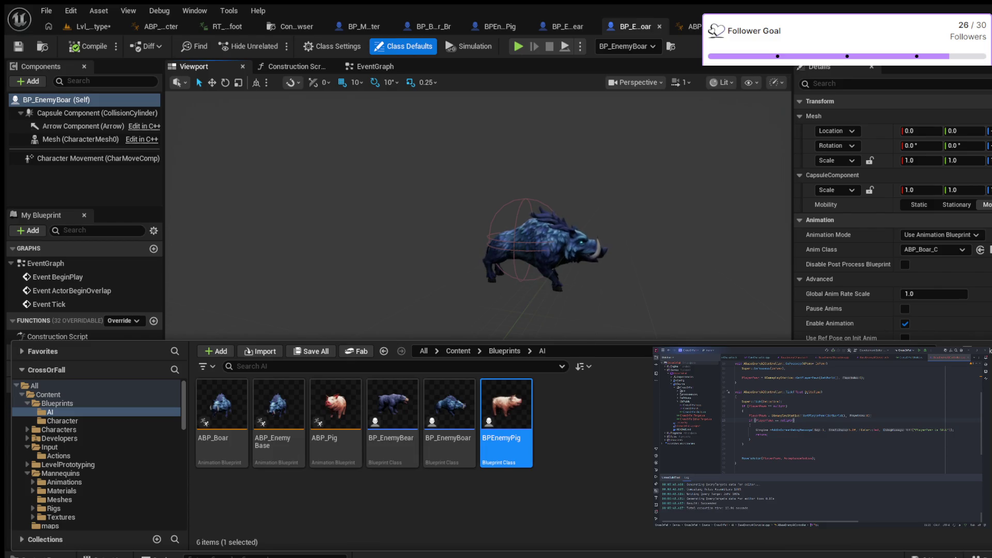
- Insert the missing underscore to make it BP_EnemyPig, then open the blueprint
{"action": "key", "text": "F2"}
{"action": "left_click", "coordinate": [489, 440]}
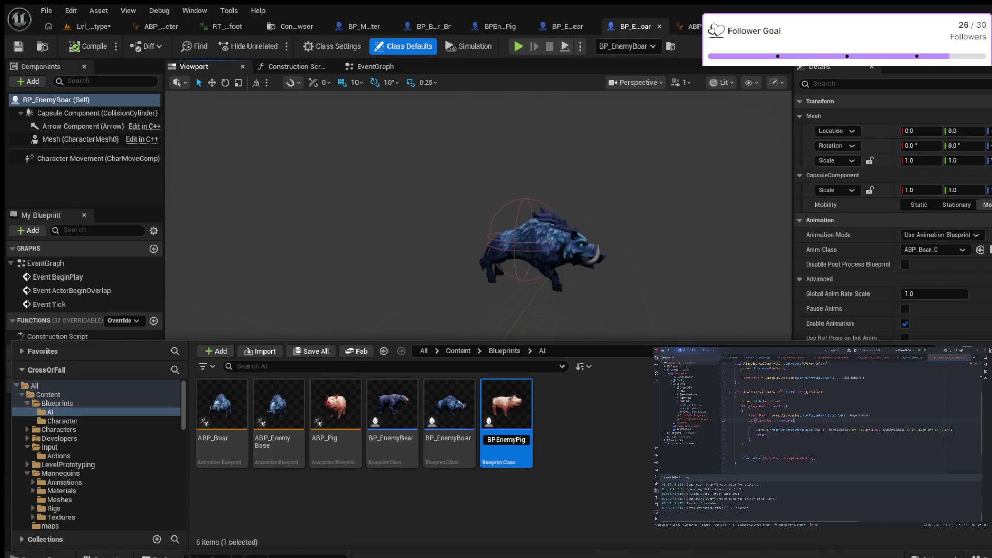
{"action": "type", "text": "_"}
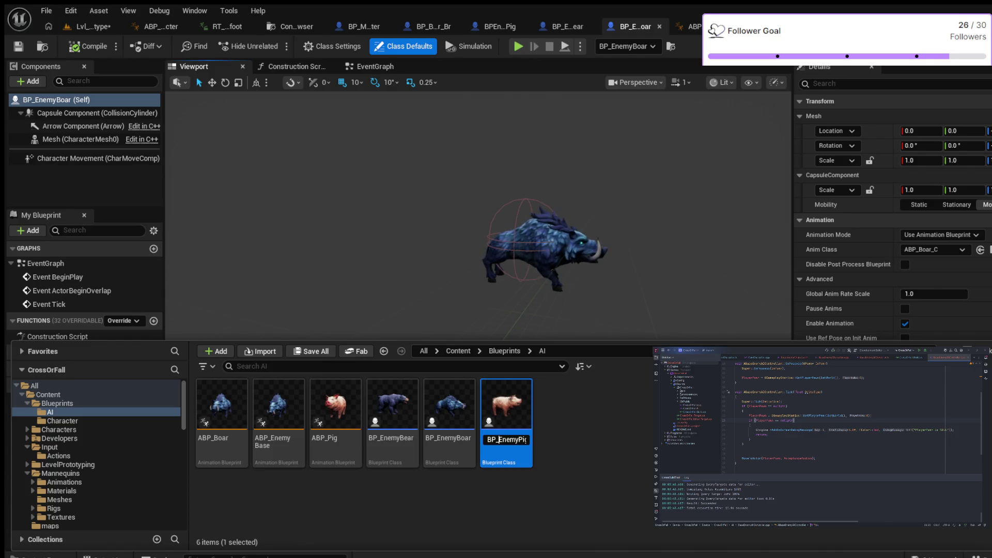
{"action": "key", "text": "Return"}
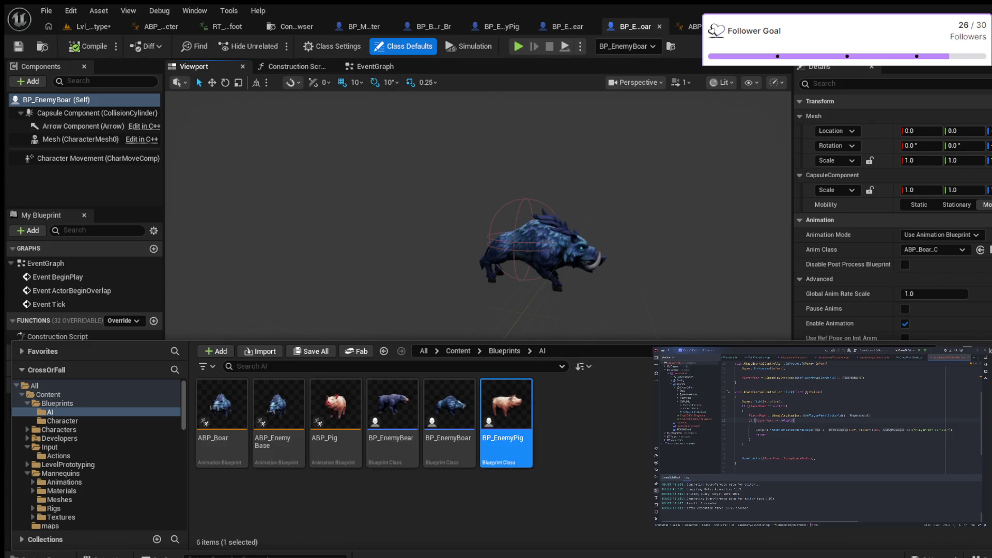
{"action": "key", "text": "Return"}
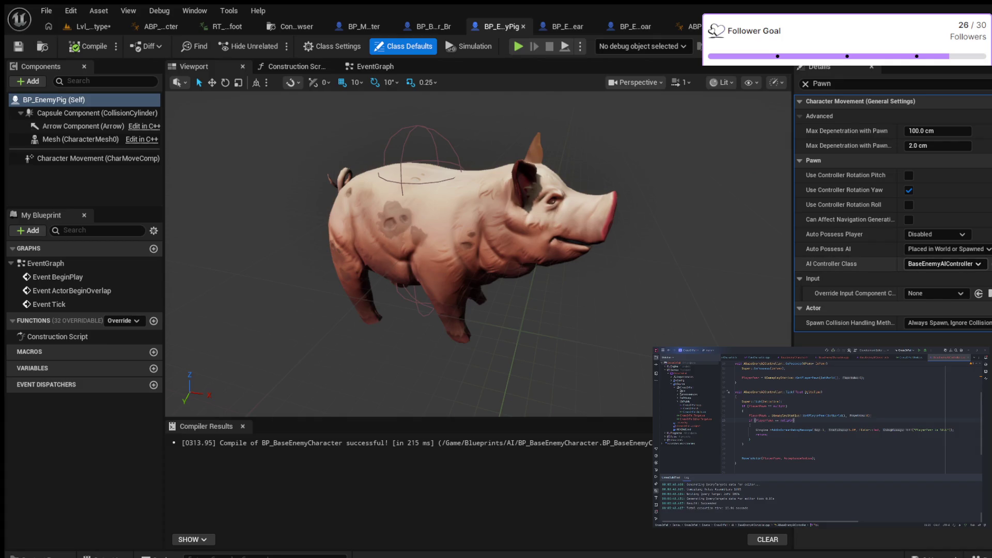
- Clear the Pawn Details filter, compile BP_EnemyPig with ABP_Pig_C, and return to Lvl_Prototype
{"action": "key", "text": "Escape"}
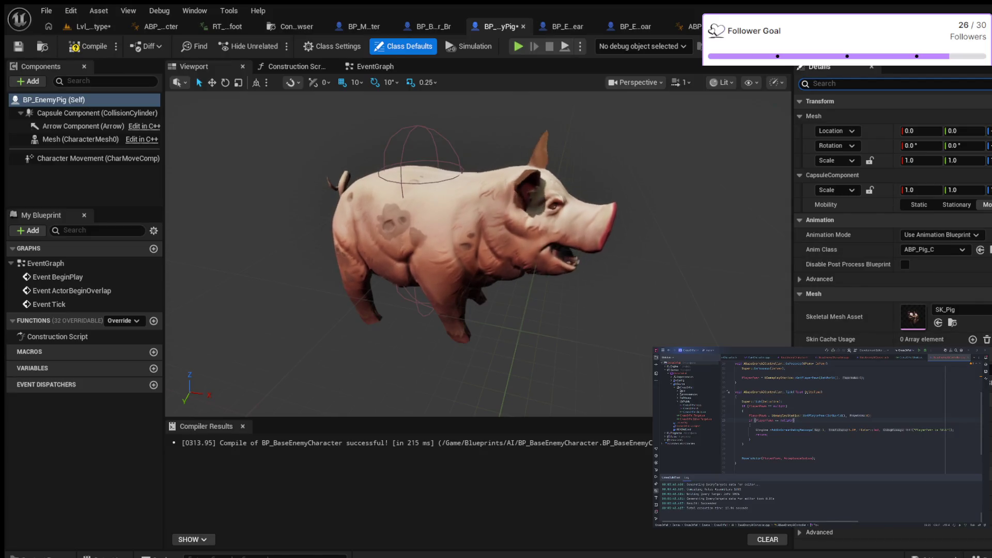
{"action": "key", "text": "F7"}
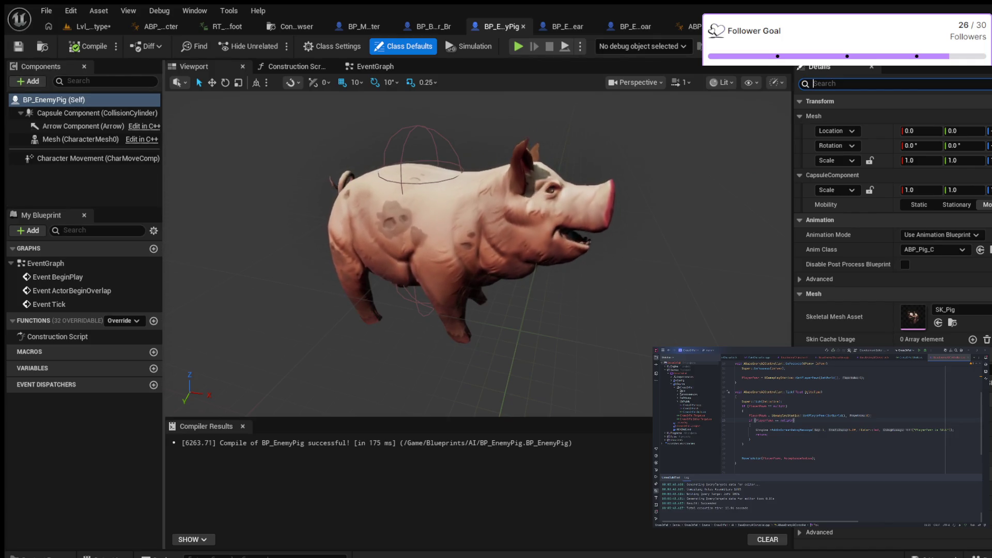
{"action": "left_click", "coordinate": [91, 26]}
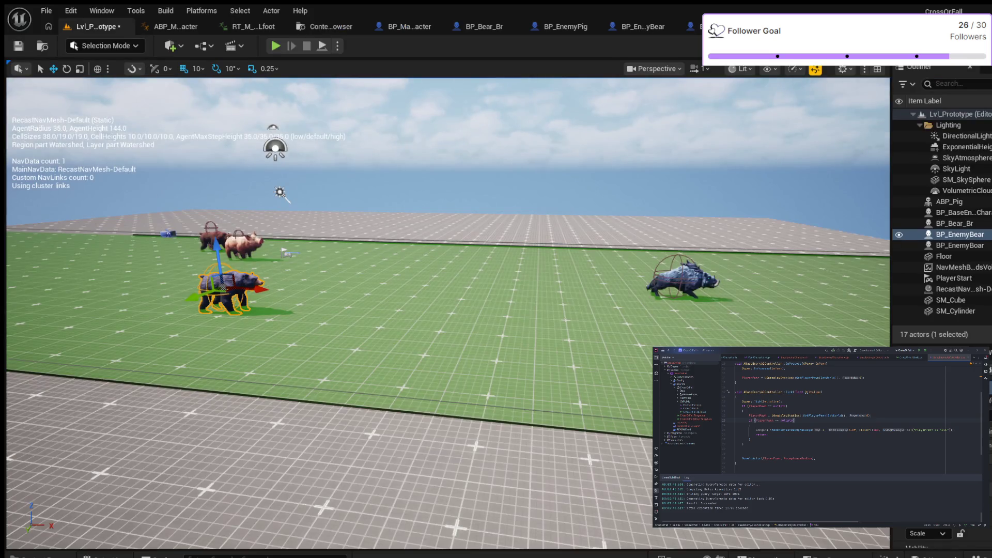
{"action": "left_click", "coordinate": [276, 45]}
{"action": "key", "text": "w"}
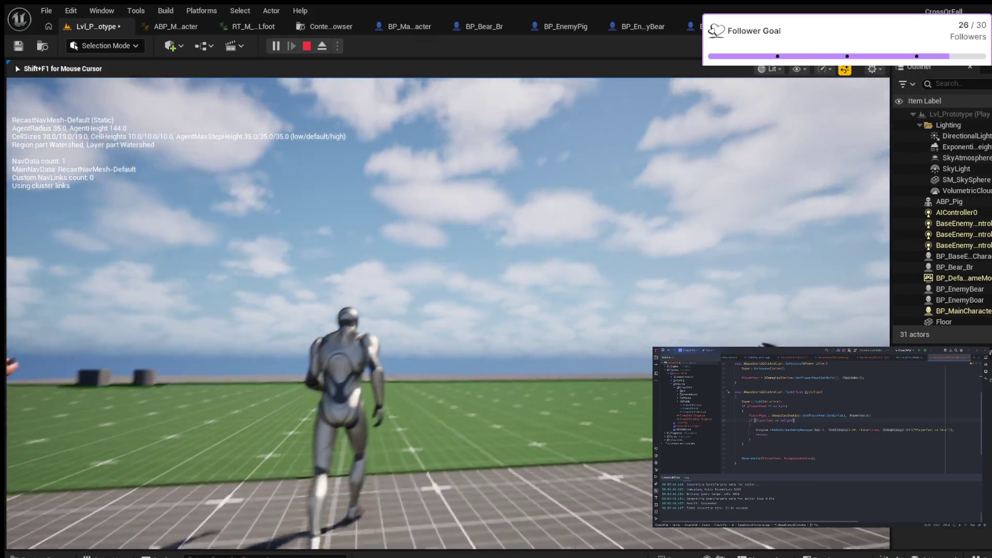
{"action": "key", "text": "w"}
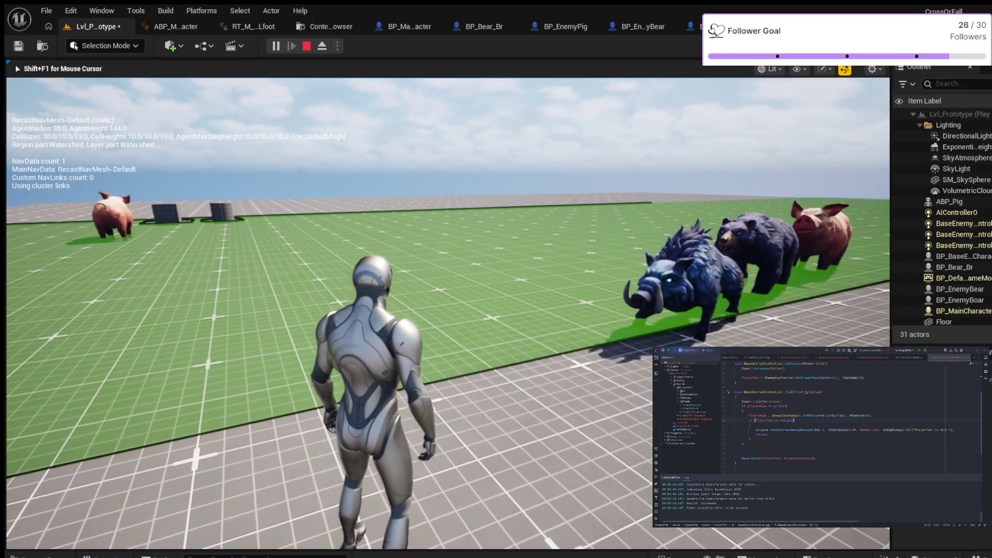
{"action": "key", "text": "Escape"}
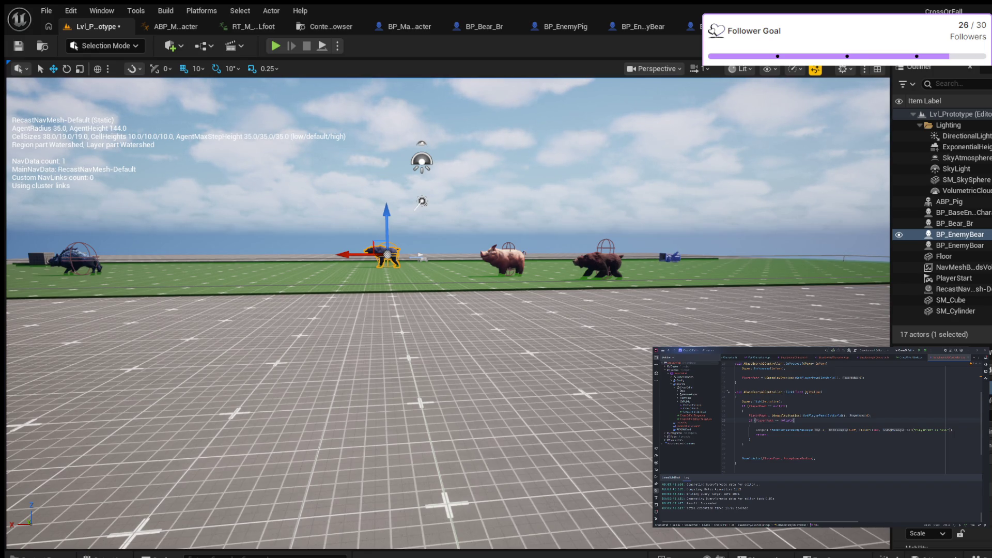
- Delete the old base-enemy pig and BP_Bear_Br from the Outliner, then play-test with Alt+P
{"action": "scroll", "coordinate": [448, 313], "scroll_direction": "down", "scroll_amount": 1}
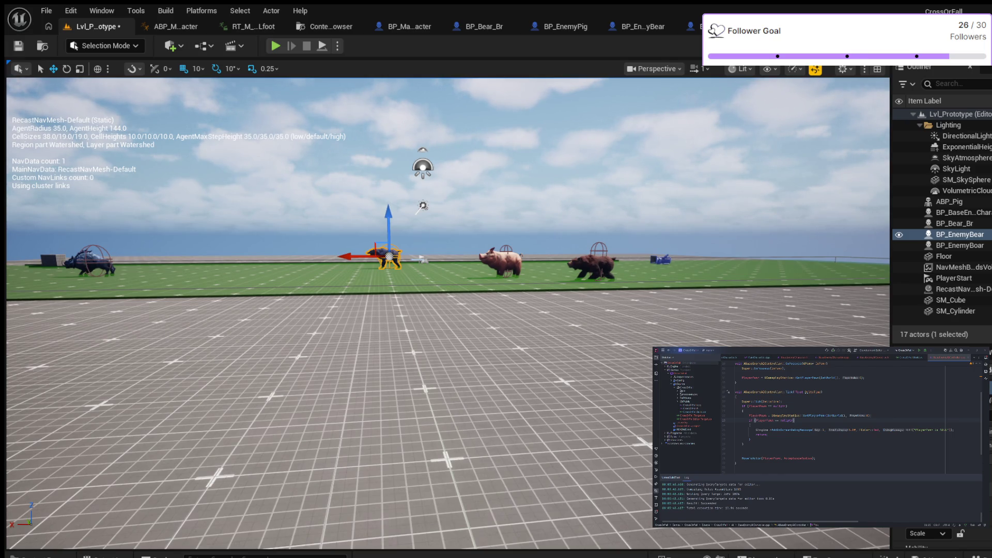
{"action": "scroll", "coordinate": [448, 377], "scroll_direction": "down", "scroll_amount": 3}
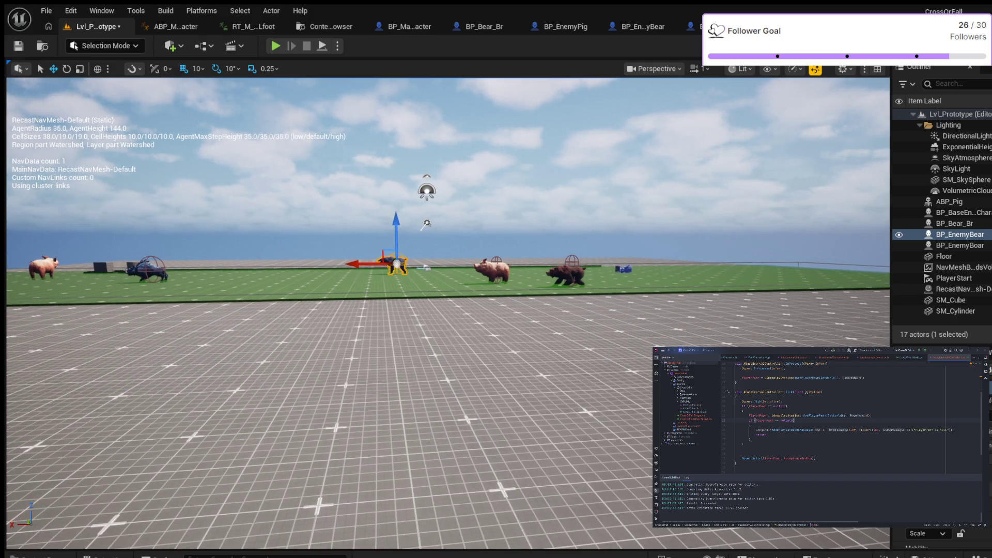
{"action": "scroll", "coordinate": [447, 313], "scroll_direction": "up", "scroll_amount": 5}
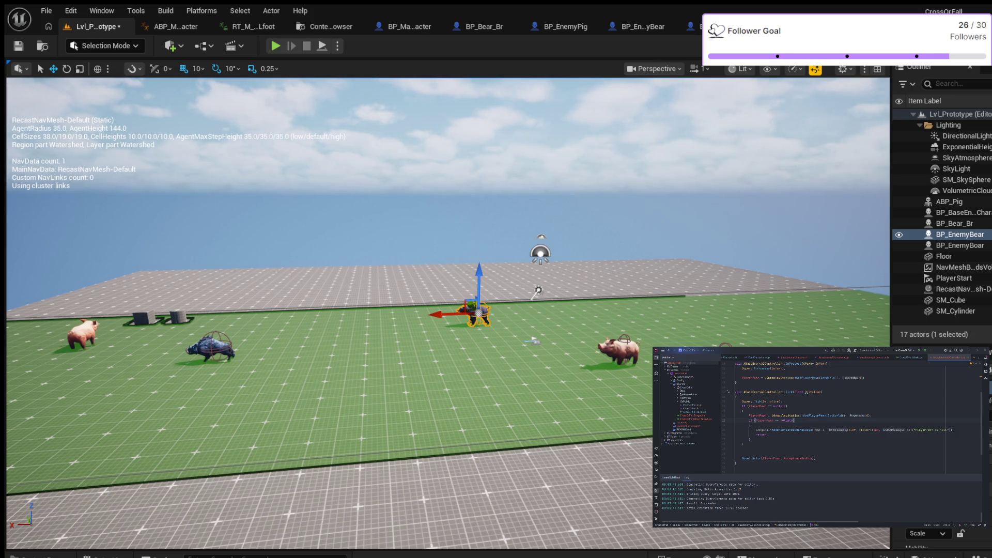
{"action": "left_click", "coordinate": [953, 212]}
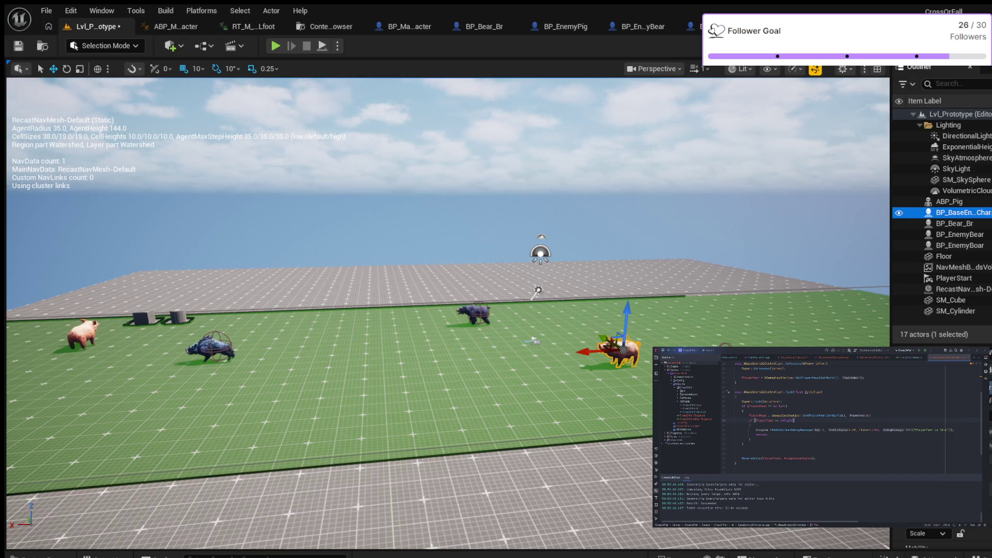
{"action": "key", "text": "Delete"}
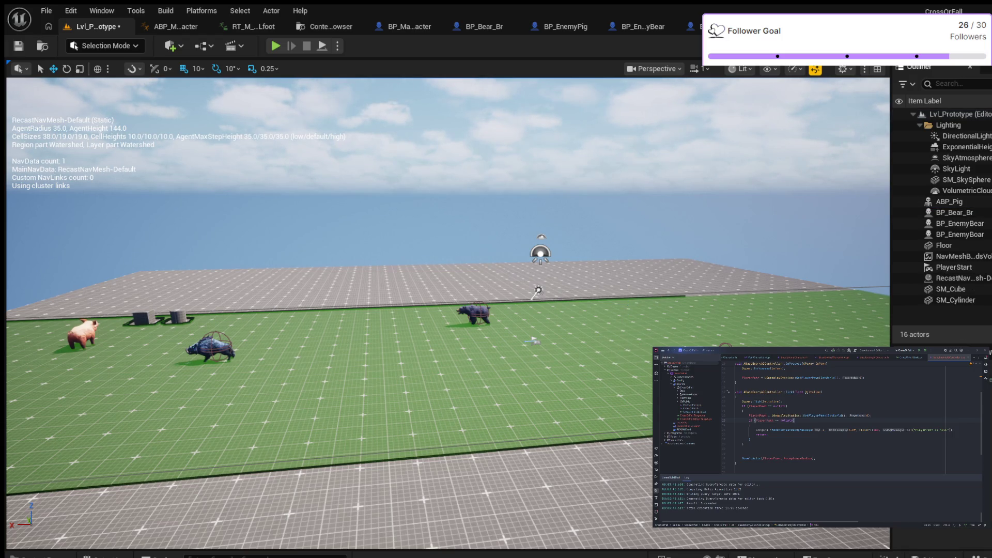
{"action": "left_click", "coordinate": [954, 212]}
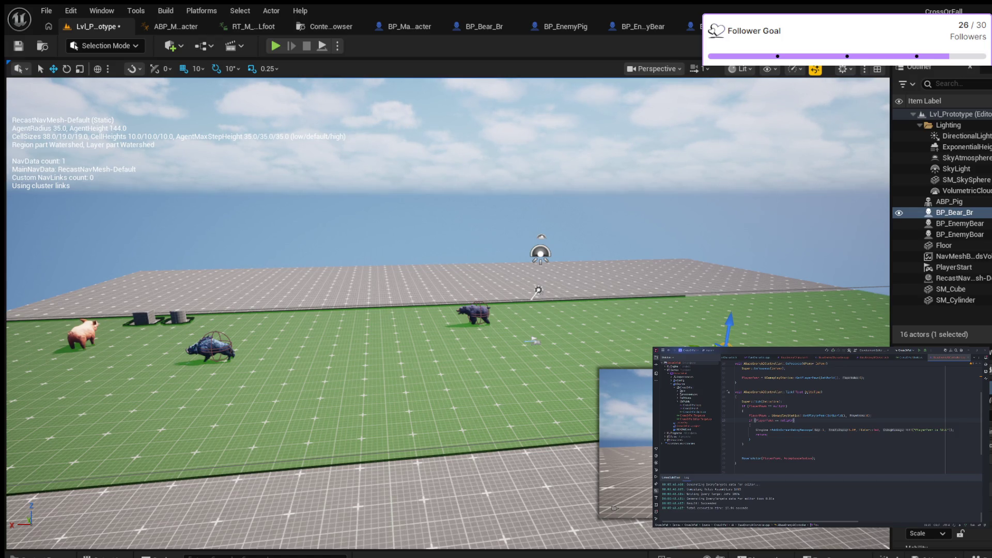
{"action": "key", "text": "Delete"}
{"action": "key", "text": "s"}
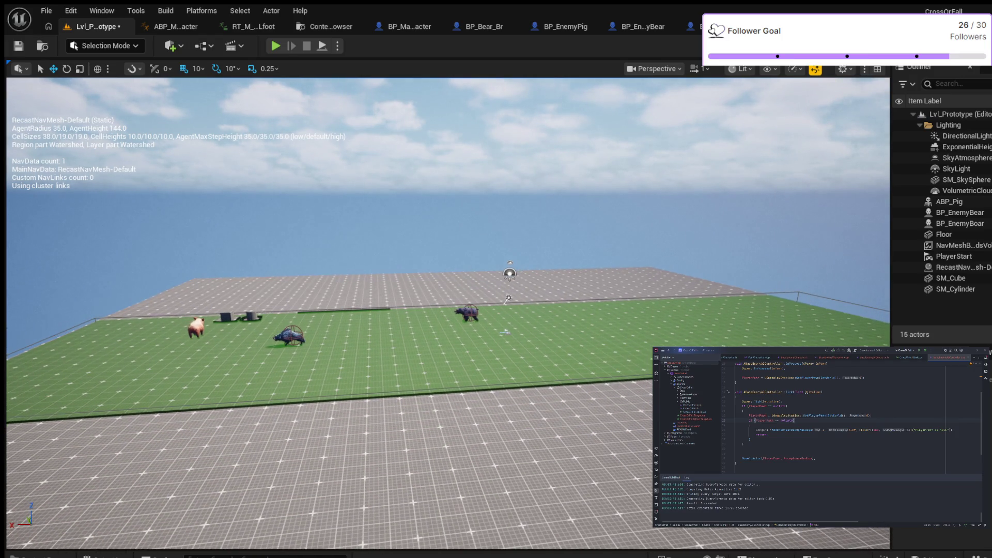
{"action": "key", "text": "alt+p"}
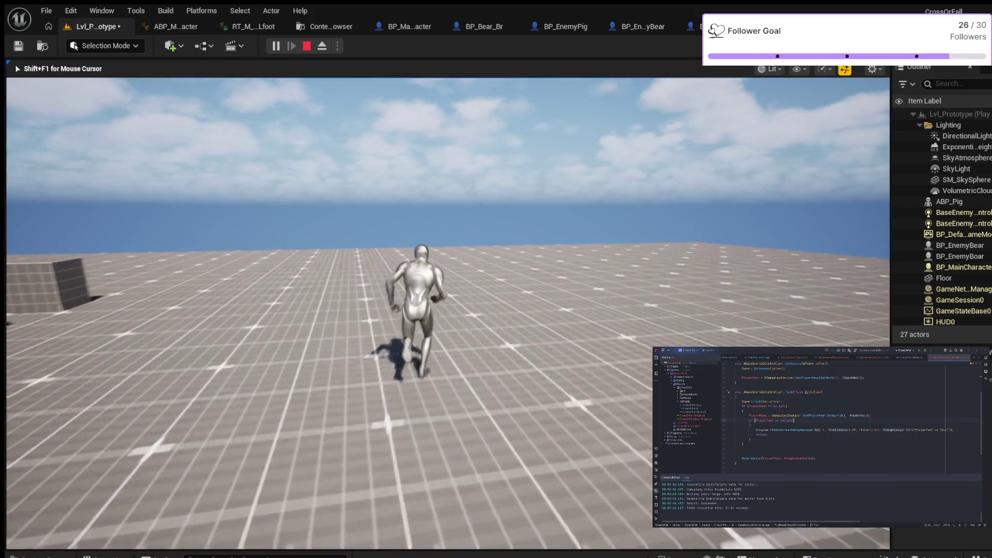
- Stop the play test, delete BP_EnemyBear and the ABP_Pig actor, and save the level
{"action": "key", "text": "Escape"}
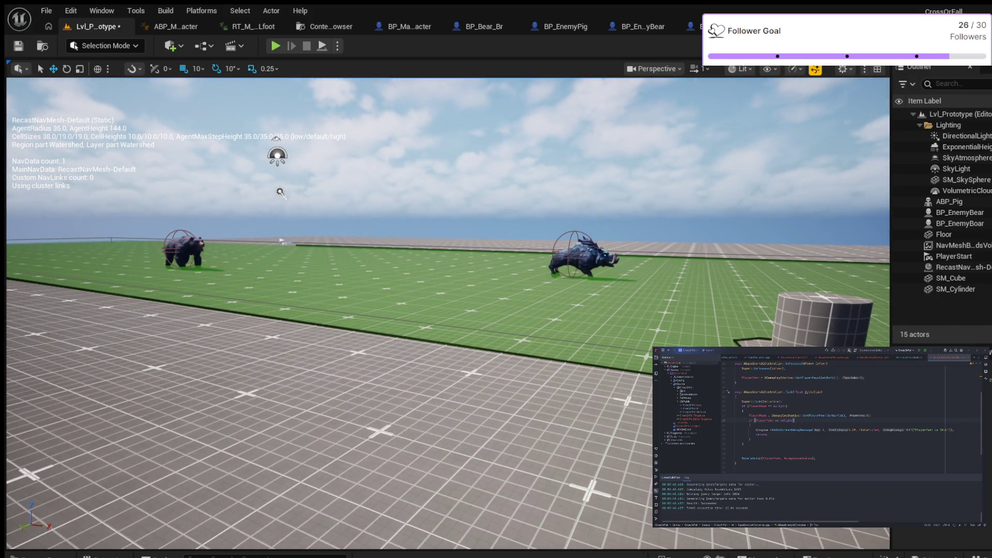
{"action": "left_click", "coordinate": [959, 212]}
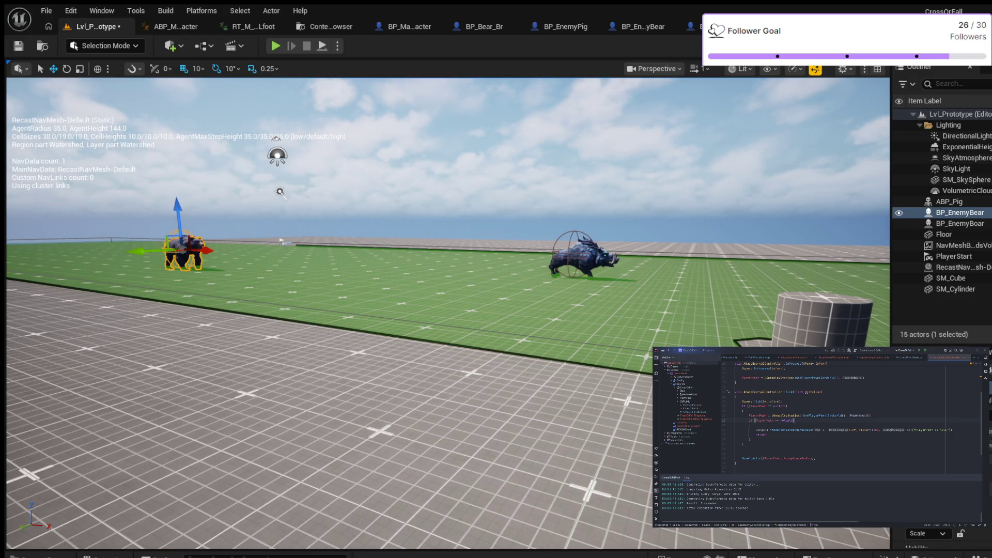
{"action": "key", "text": "Delete"}
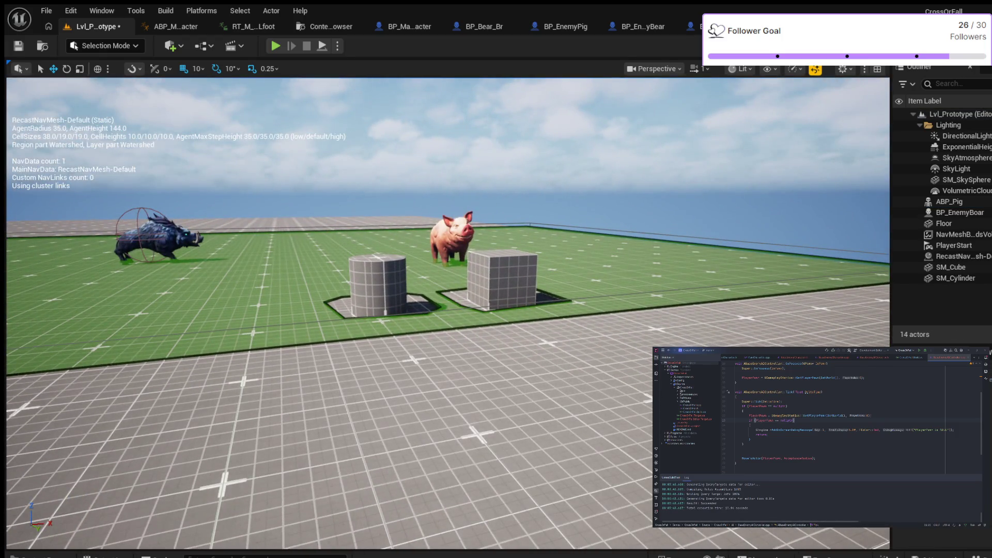
{"action": "left_click", "coordinate": [449, 248]}
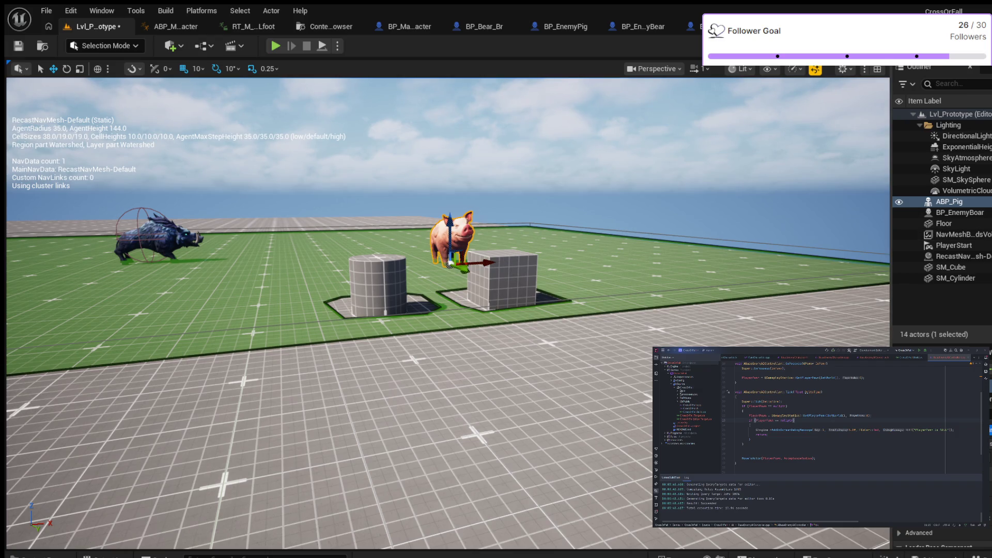
{"action": "key", "text": "Delete"}
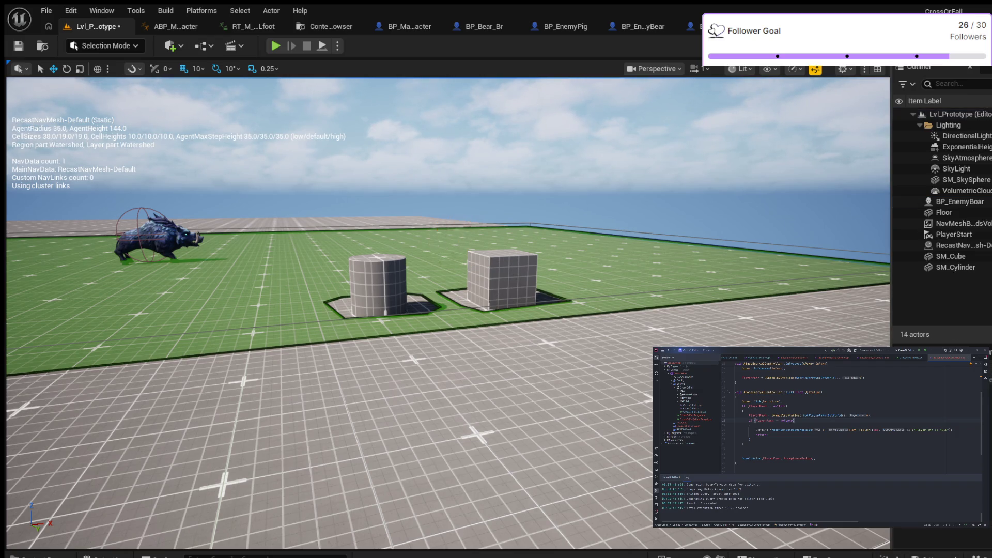
{"action": "key", "text": "ctrl+s"}
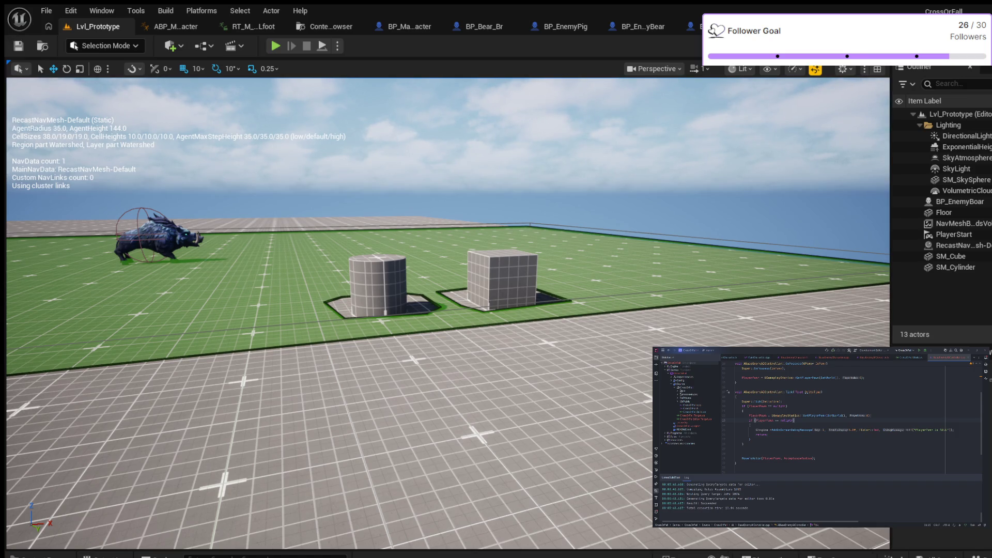
- Run a quick boar-only play test, then bring up the Content Drawer
{"action": "key", "text": "alt+p"}
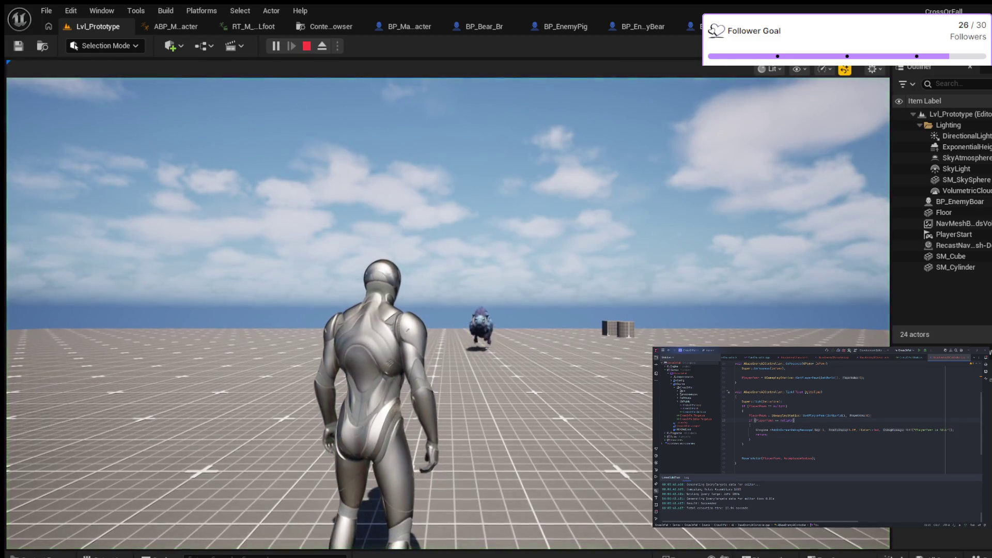
{"action": "key", "text": "Escape"}
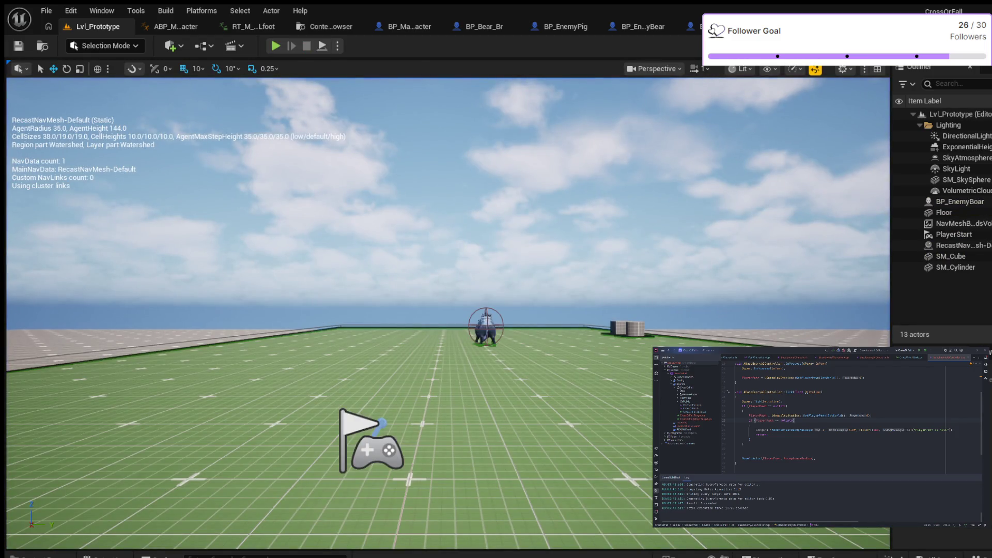
{"action": "key", "text": "ctrl+space"}
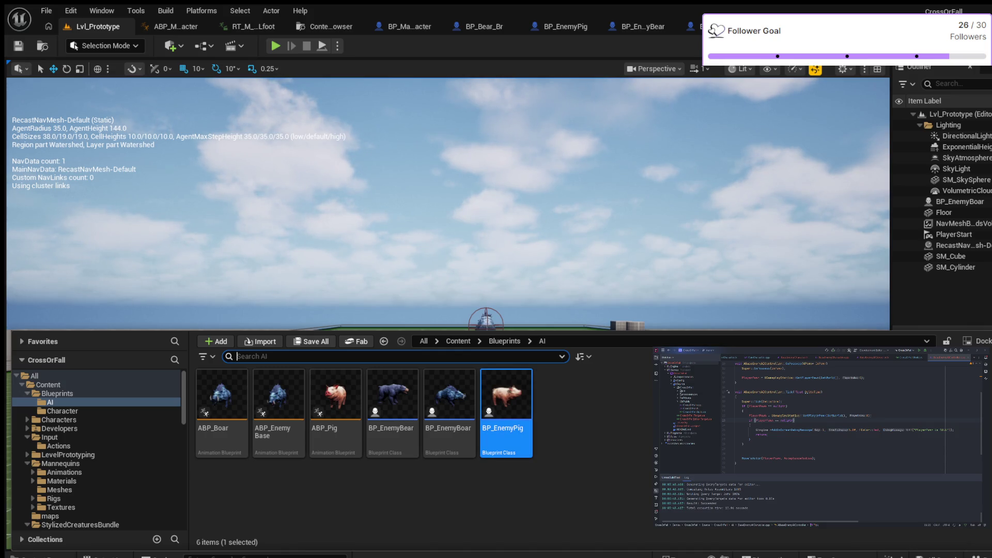
- Drop a BP_EnemyPig into the level left of the boar and lower it onto the floor
{"action": "double_click", "coordinate": [506, 395]}
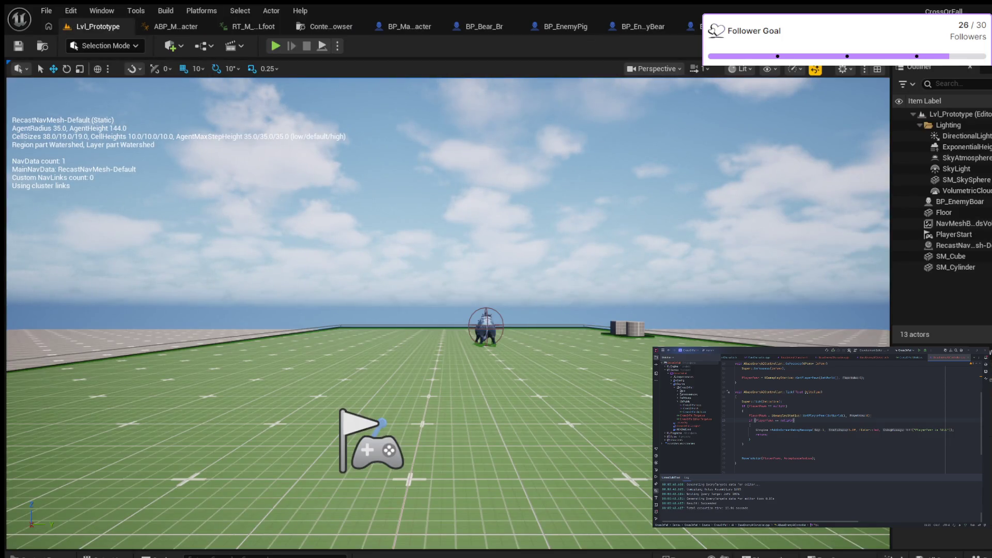
{"action": "key", "text": "ctrl+space"}
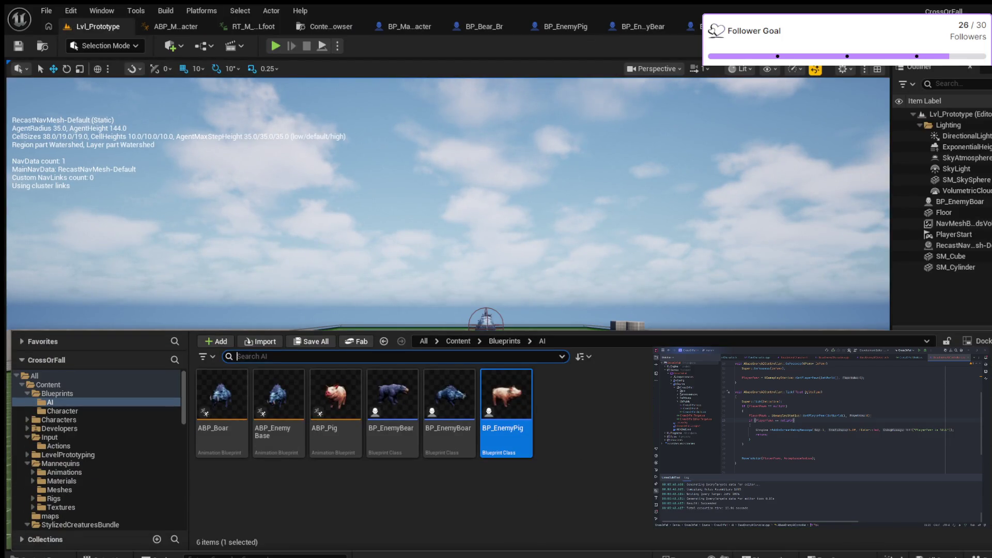
{"action": "mouse_move", "coordinate": [506, 408]}
{"action": "left_mouse_down"}
{"action": "mouse_move", "coordinate": [496, 372]}
{"action": "mouse_move", "coordinate": [455, 335]}
{"action": "mouse_move", "coordinate": [387, 348]}
{"action": "mouse_move", "coordinate": [363, 373]}
{"action": "mouse_move", "coordinate": [363, 331]}
{"action": "left_mouse_up"}
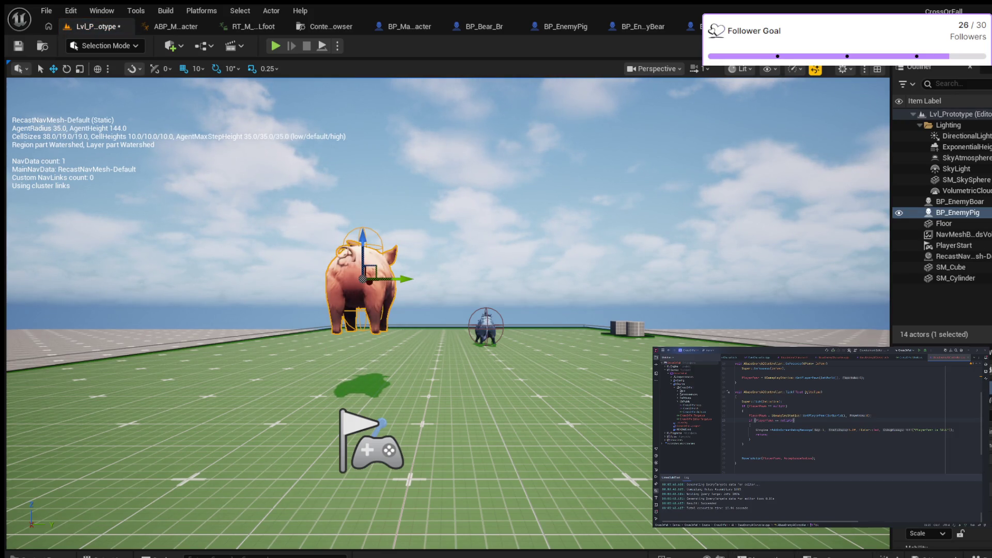
{"action": "left_click_drag", "start_coordinate": [8, 506], "coordinate": [9, 507]}
{"action": "mouse_move", "coordinate": [315, 396]}
{"action": "left_mouse_down"}
{"action": "mouse_move", "coordinate": [316, 458]}
{"action": "mouse_move", "coordinate": [316, 446]}
{"action": "mouse_move", "coordinate": [259, 451]}
{"action": "mouse_move", "coordinate": [287, 445]}
{"action": "left_mouse_up"}
- Slide the pig right across the floor, save the level, and bring up BP_EnemyBoar
{"action": "mouse_move", "coordinate": [504, 382]}
{"action": "left_mouse_down"}
{"action": "mouse_move", "coordinate": [573, 406]}
{"action": "mouse_move", "coordinate": [628, 397]}
{"action": "mouse_move", "coordinate": [582, 416]}
{"action": "left_mouse_up"}
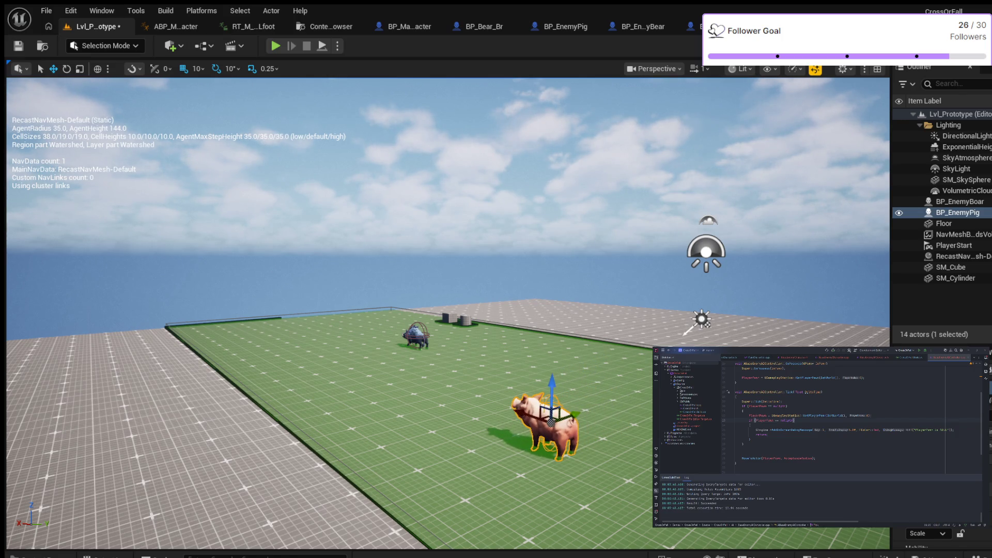
{"action": "left_click", "coordinate": [18, 46]}
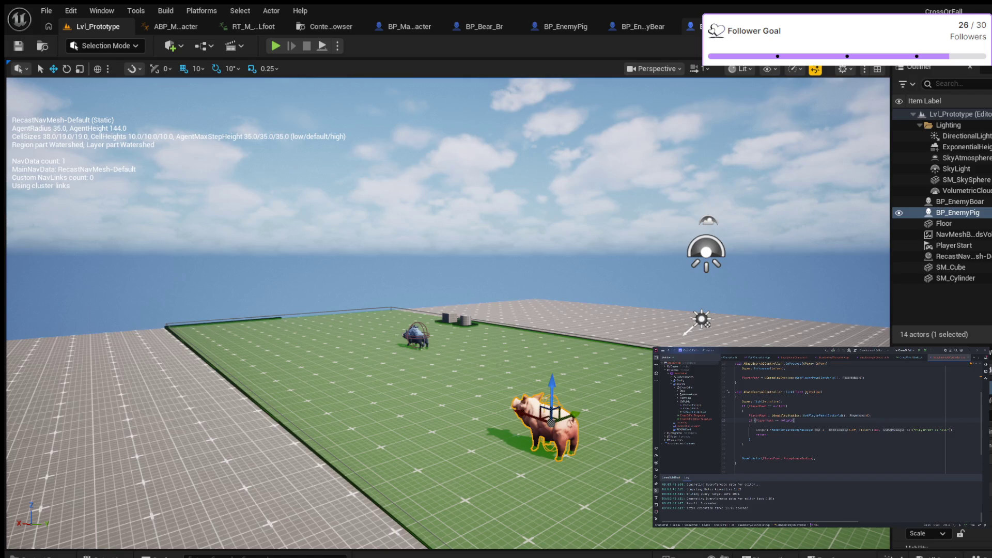
{"action": "left_click", "coordinate": [718, 27]}
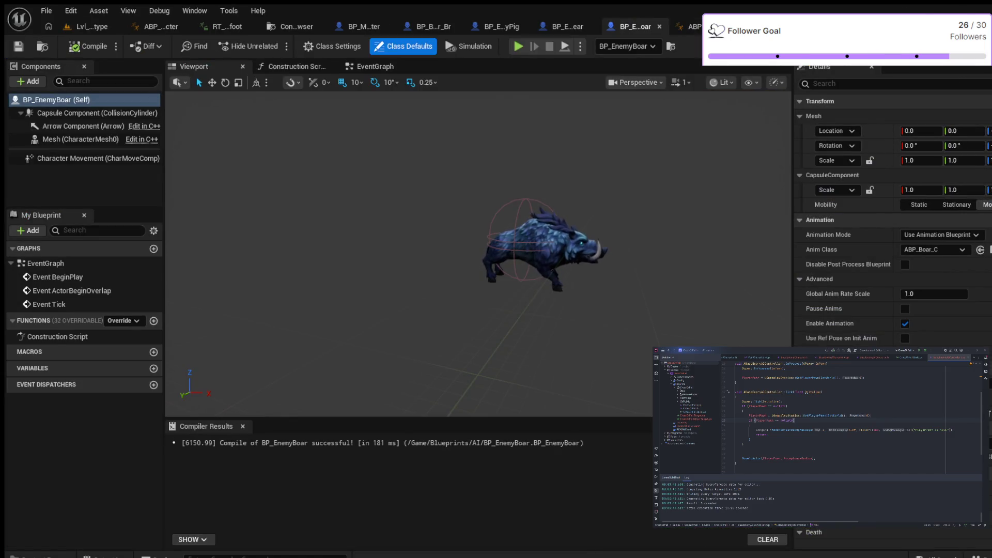
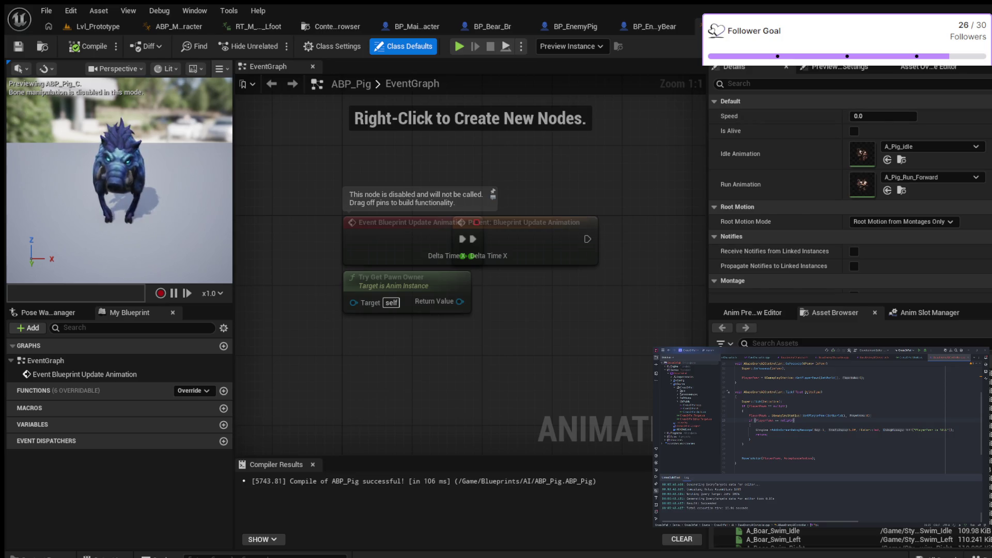
- Check ABP_Pig's Class Settings for its parent class and SKEL_Pig skeleton, then open BP_EnemyPig
{"action": "left_click", "coordinate": [332, 46]}
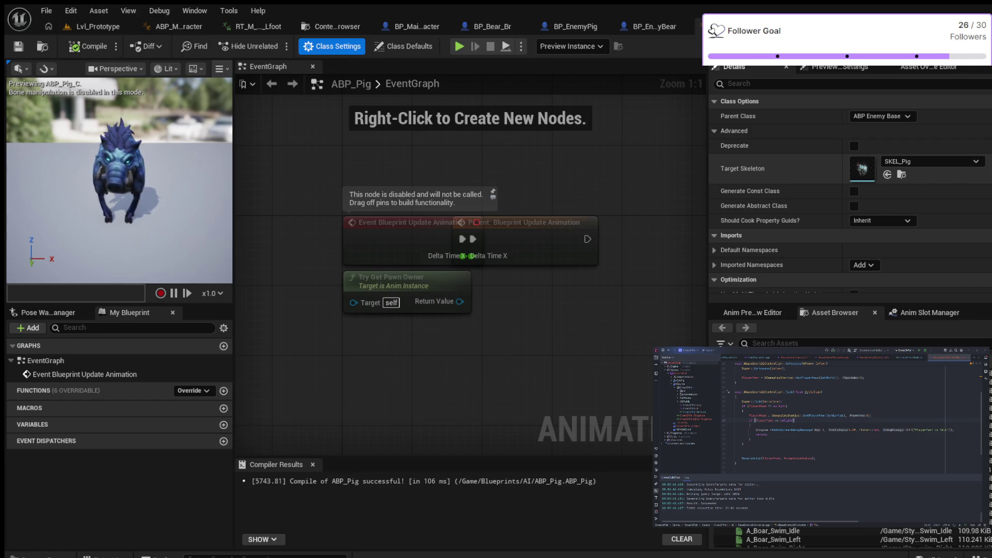
{"action": "scroll", "coordinate": [847, 196], "scroll_direction": "down", "scroll_amount": 2}
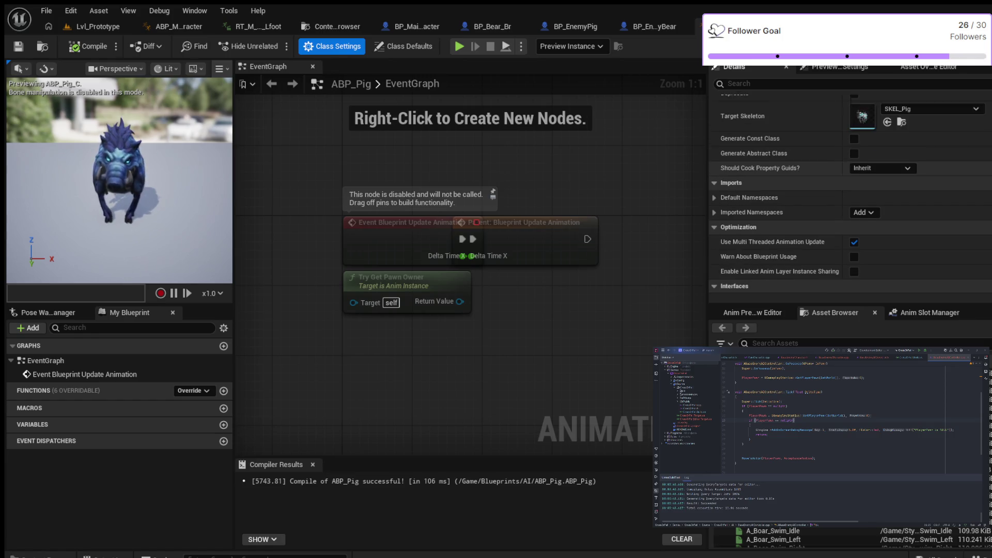
{"action": "scroll", "coordinate": [850, 194], "scroll_direction": "up", "scroll_amount": 2}
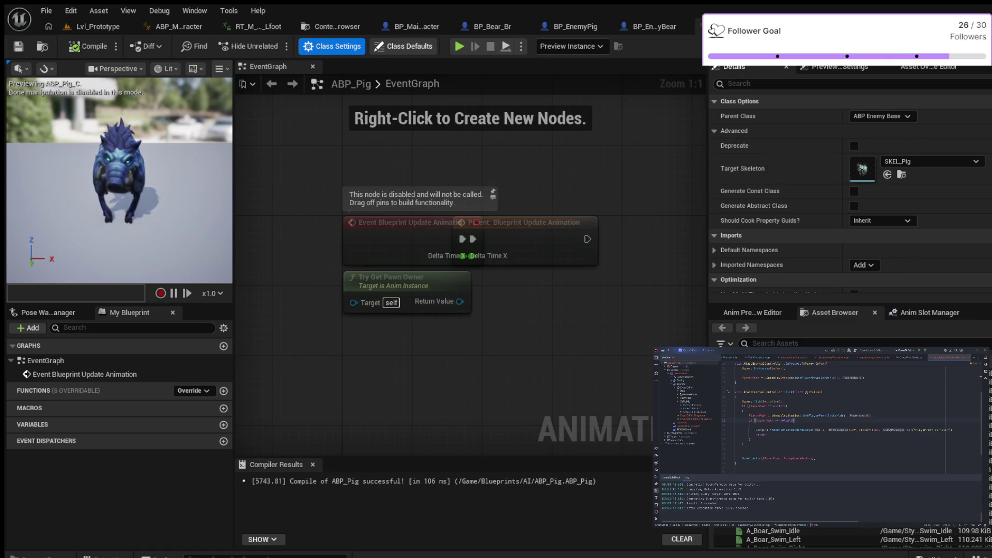
{"action": "left_click", "coordinate": [403, 46]}
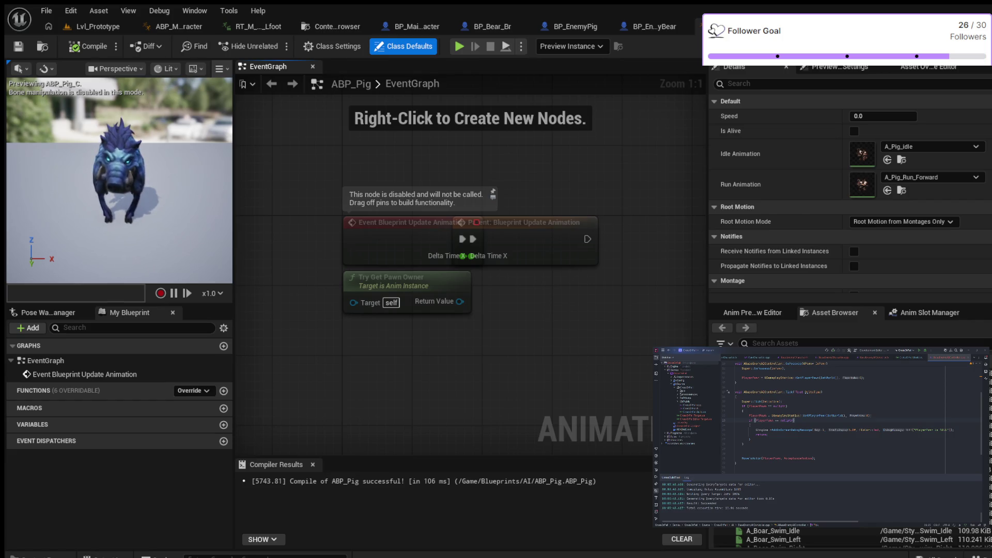
{"action": "left_click", "coordinate": [574, 27]}
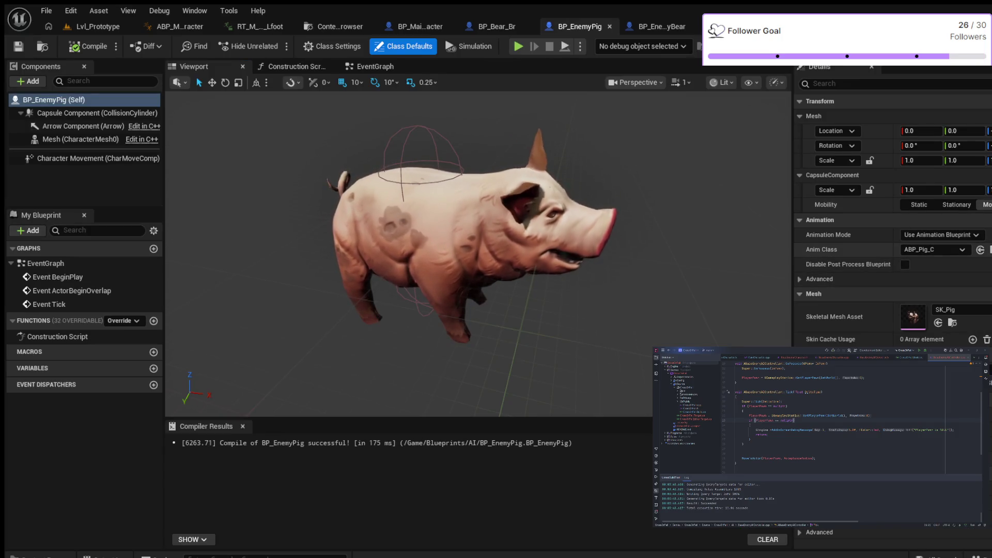
- Set BP_EnemyPig's Capsule Radius to 88, compile, and return to Lvl_Prototype
{"action": "scroll", "coordinate": [892, 217], "scroll_direction": "down", "scroll_amount": 3}
{"action": "scroll", "coordinate": [892, 217], "scroll_direction": "down", "scroll_amount": 6}
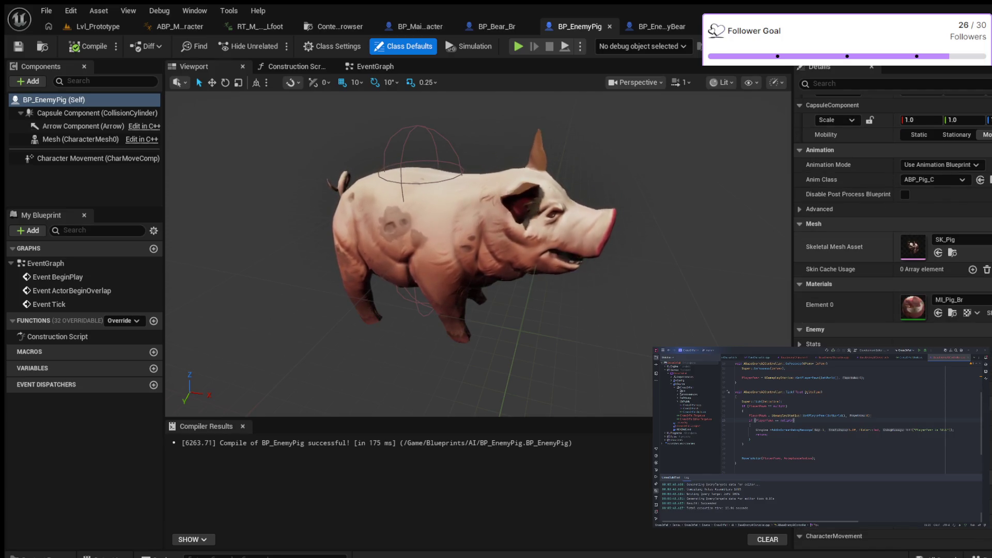
{"action": "scroll", "coordinate": [892, 217], "scroll_direction": "down", "scroll_amount": 2}
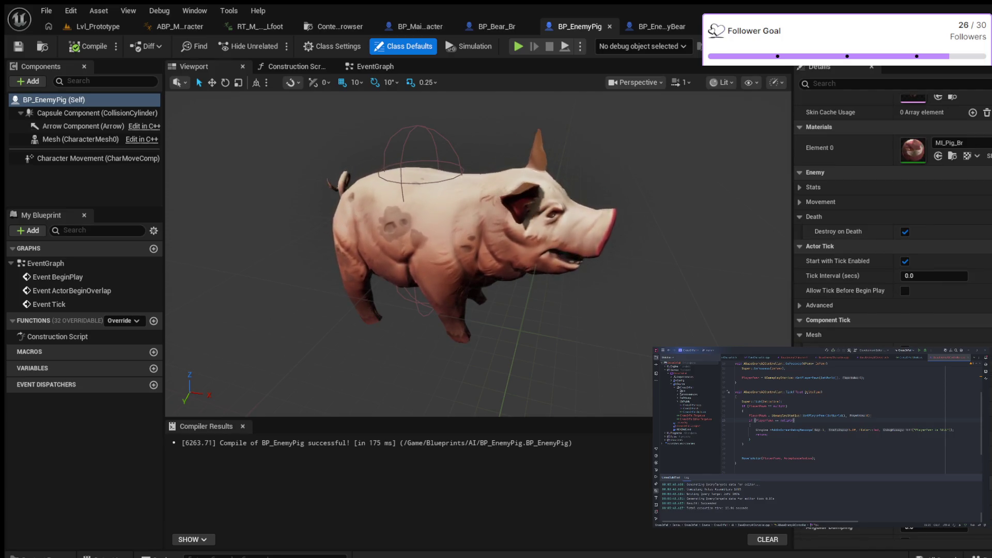
{"action": "scroll", "coordinate": [892, 217], "scroll_direction": "up", "scroll_amount": 10}
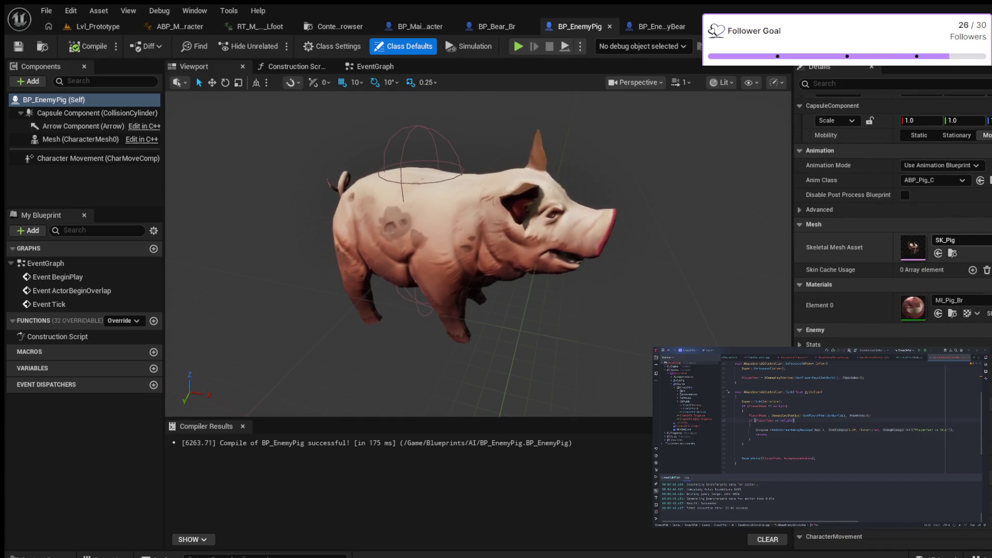
{"action": "scroll", "coordinate": [892, 217], "scroll_direction": "up", "scroll_amount": 1}
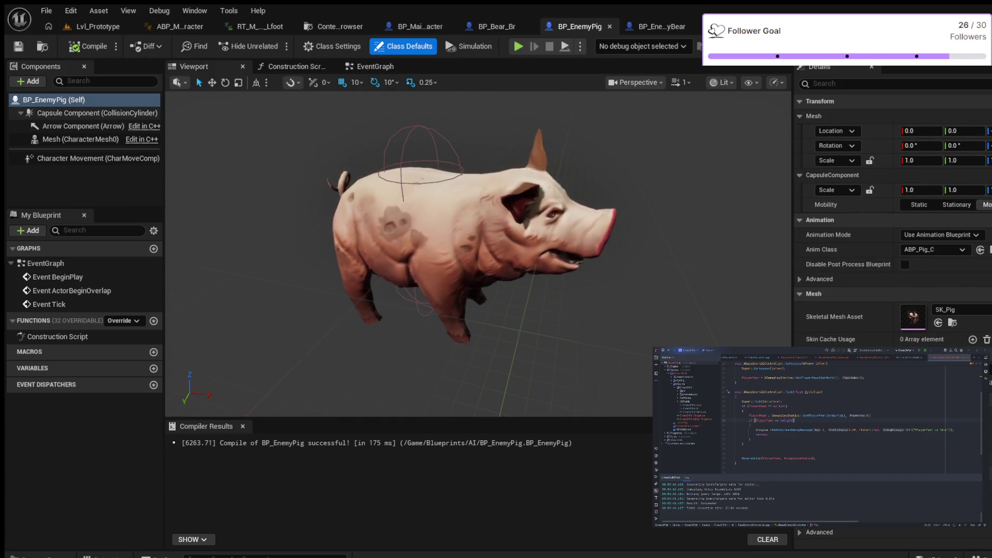
{"action": "left_click", "coordinate": [93, 112]}
{"action": "left_click", "coordinate": [919, 293]}
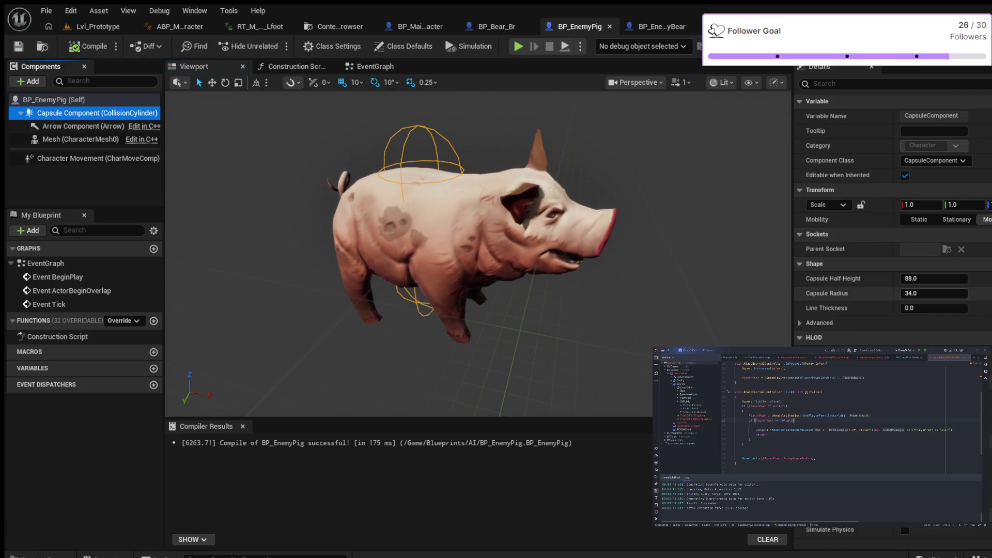
{"action": "type", "text": "88"}
{"action": "key", "text": "Return"}
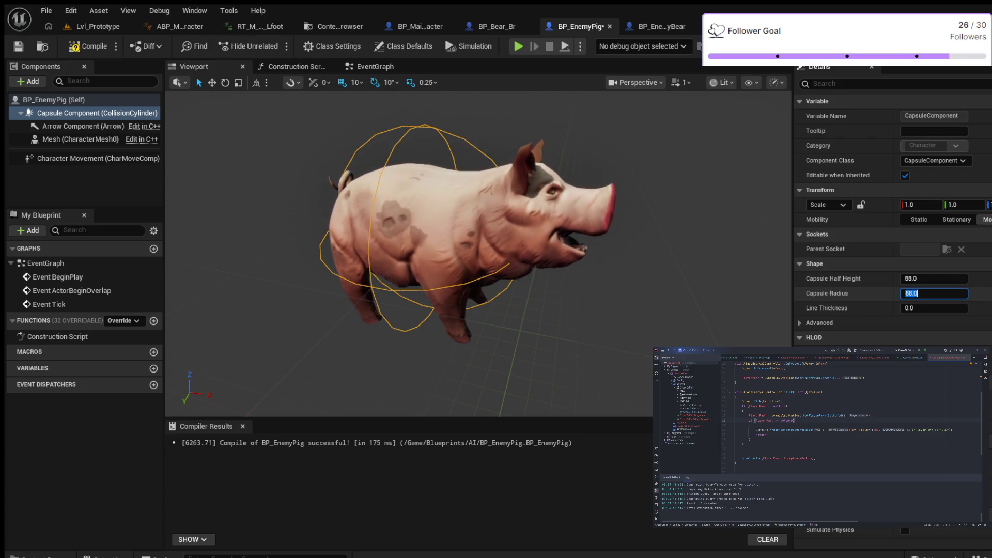
{"action": "left_click", "coordinate": [88, 46]}
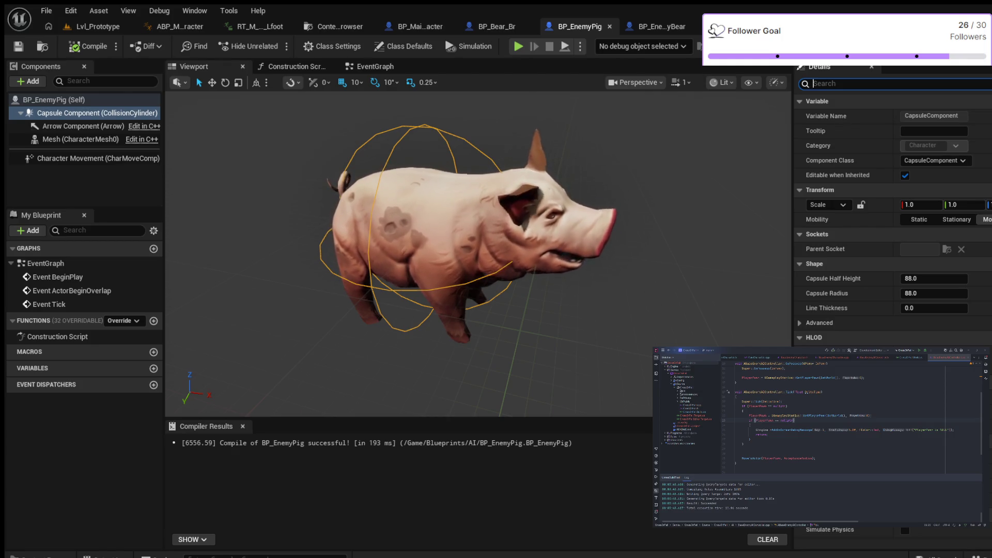
{"action": "left_click", "coordinate": [98, 26]}
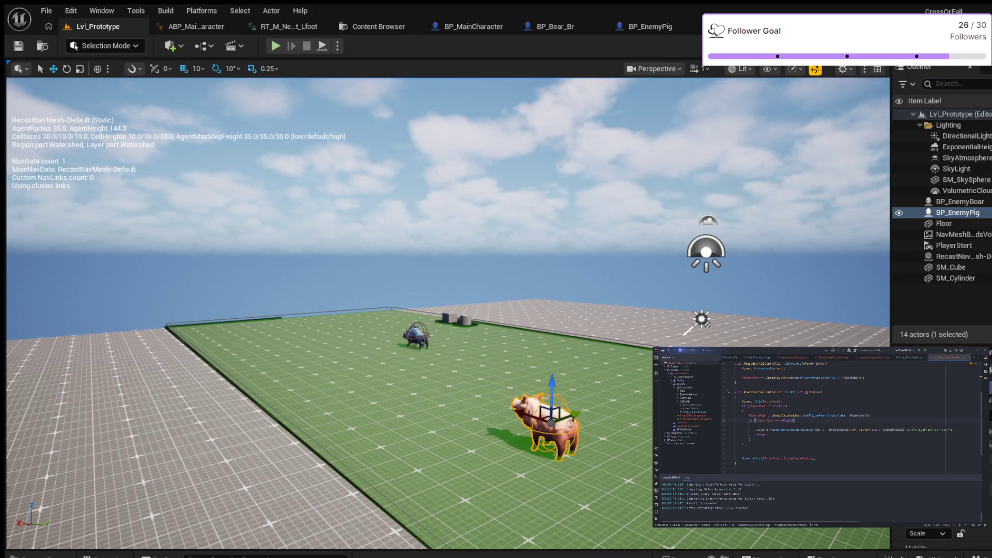
- Play Lvl_Prototype, walking around with the navmesh overlay shown, then stop and switch to BP_Bear_Br
{"action": "left_click", "coordinate": [275, 45]}
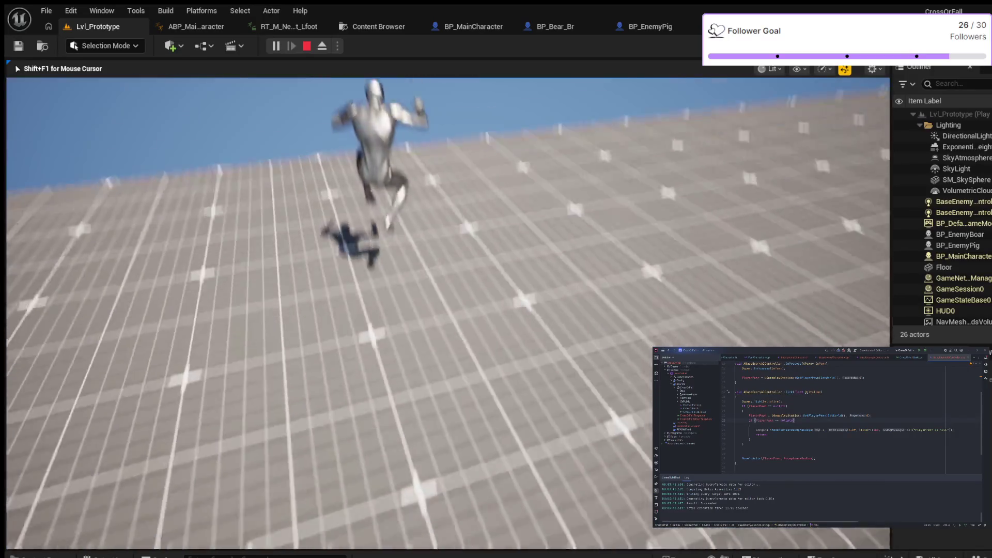
{"action": "key", "text": "w"}
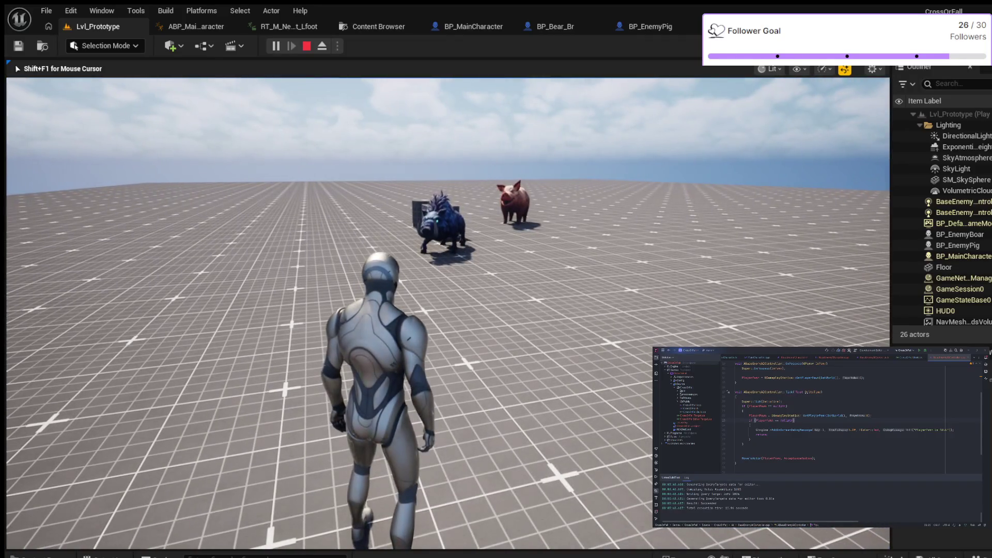
{"action": "key", "text": "p"}
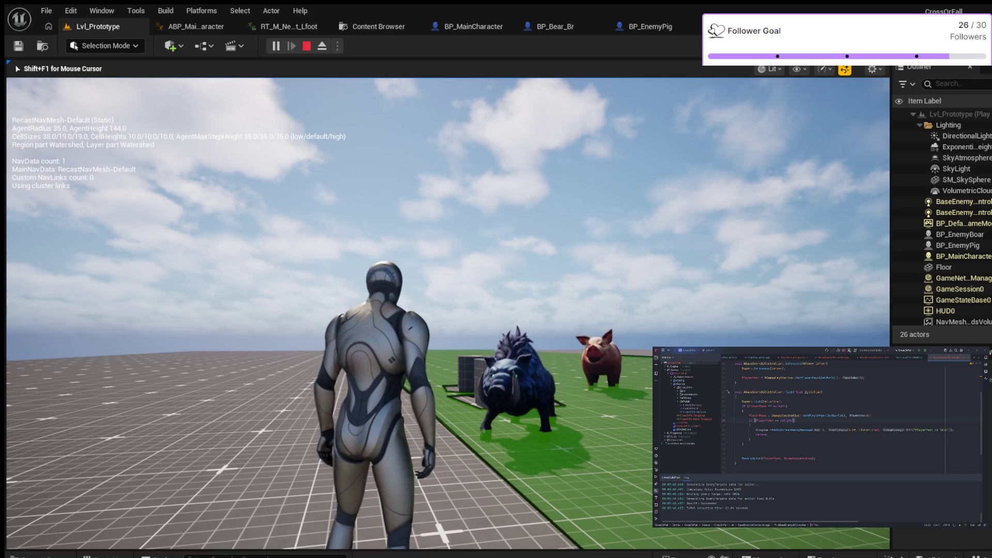
{"action": "key", "text": "Escape"}
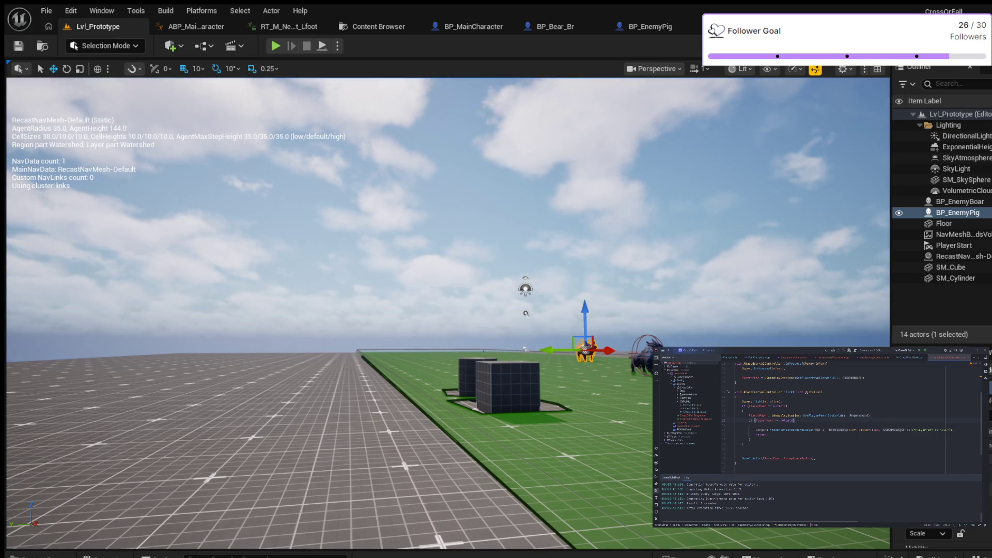
{"action": "left_click", "coordinate": [553, 27]}
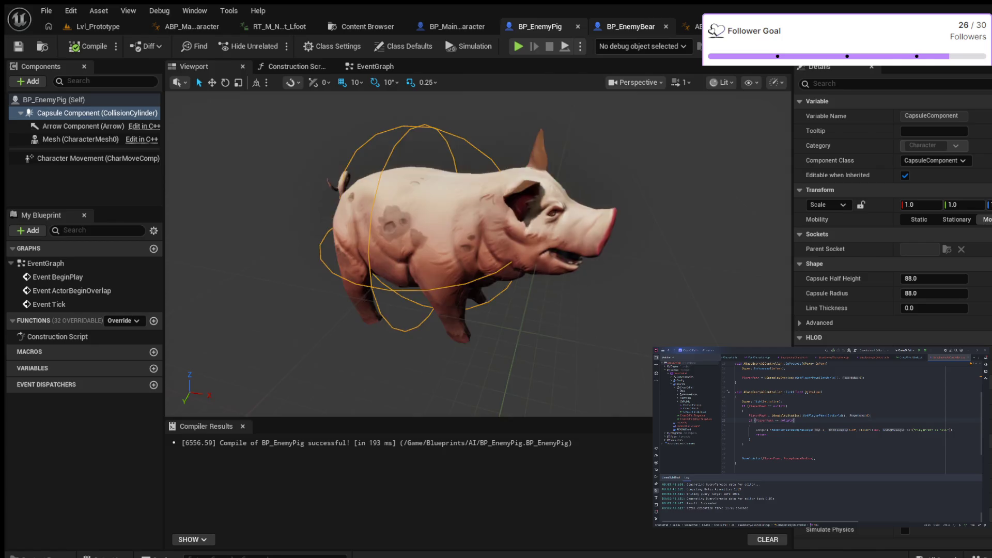
- Switch to BP_EnemyBear and select ABP_EnemyBase in the Content Drawer
{"action": "left_click", "coordinate": [627, 26]}
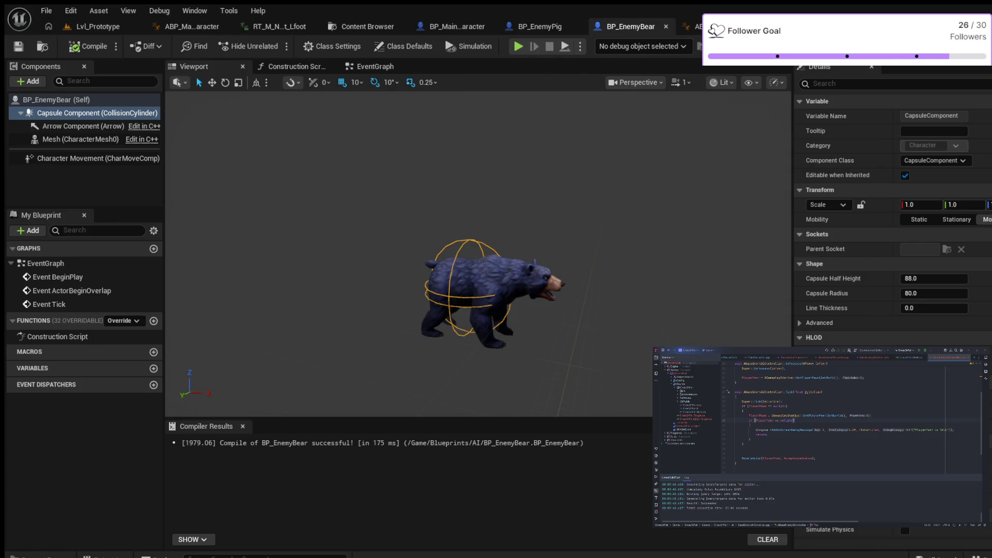
{"action": "key", "text": "ctrl+space"}
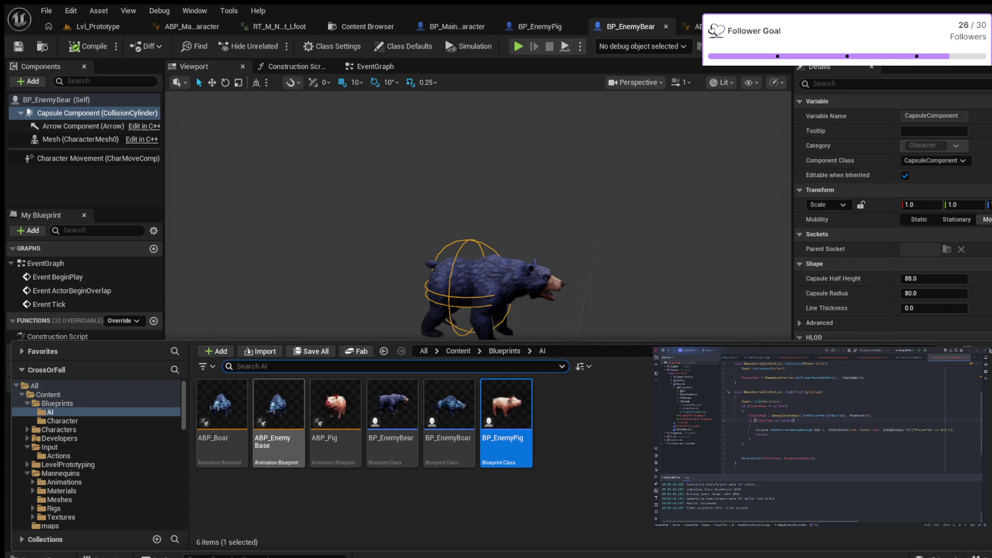
{"action": "left_click", "coordinate": [278, 408]}
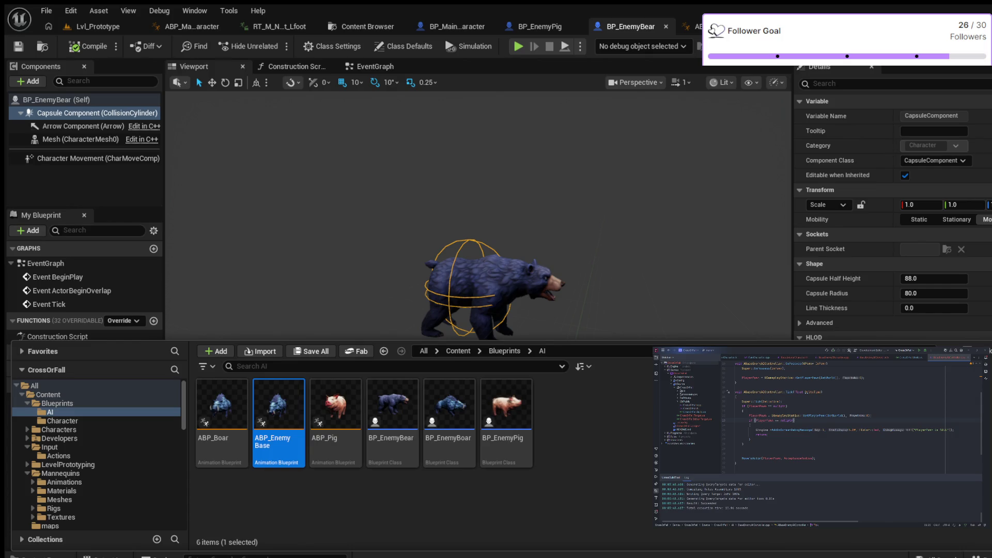
- Make a child of ABP_EnemyBase named ABP_Bear and open it
{"action": "key", "text": "ctrl+d"}
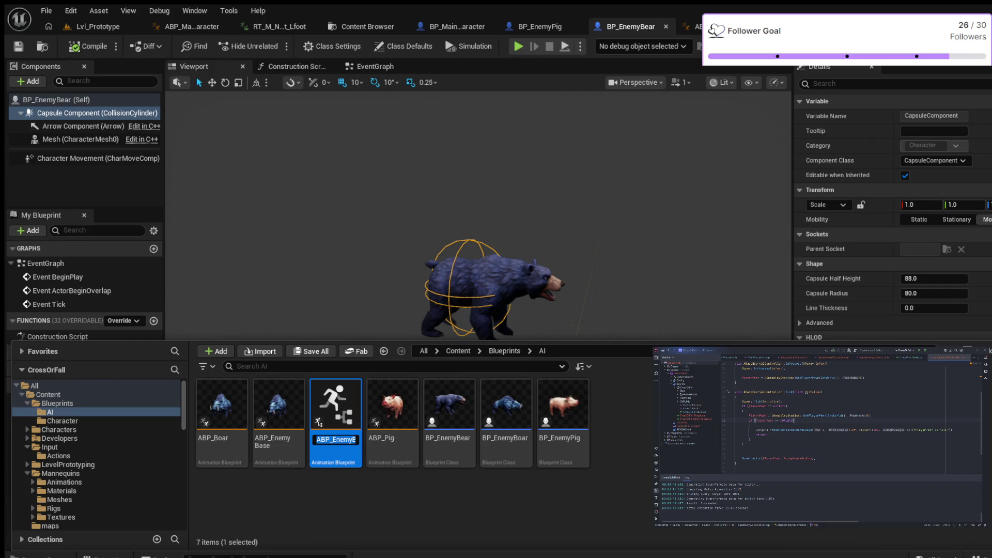
{"action": "key", "text": "End"}
{"action": "key", "text": "BackSpace"}
{"action": "key", "text": "BackSpace"}
{"action": "key", "text": "BackSpace"}
{"action": "key", "text": "BackSpace"}
{"action": "key", "text": "BackSpace"}
{"action": "key", "text": "BackSpace"}
{"action": "type", "text": "b"}
{"action": "type", "text": "EAR"}
{"action": "key", "text": "BackSpace"}
{"action": "key", "text": "BackSpace"}
{"action": "key", "text": "BackSpace"}
{"action": "type", "text": "B"}
{"action": "type", "text": "ear"}
{"action": "key", "text": "Return"}
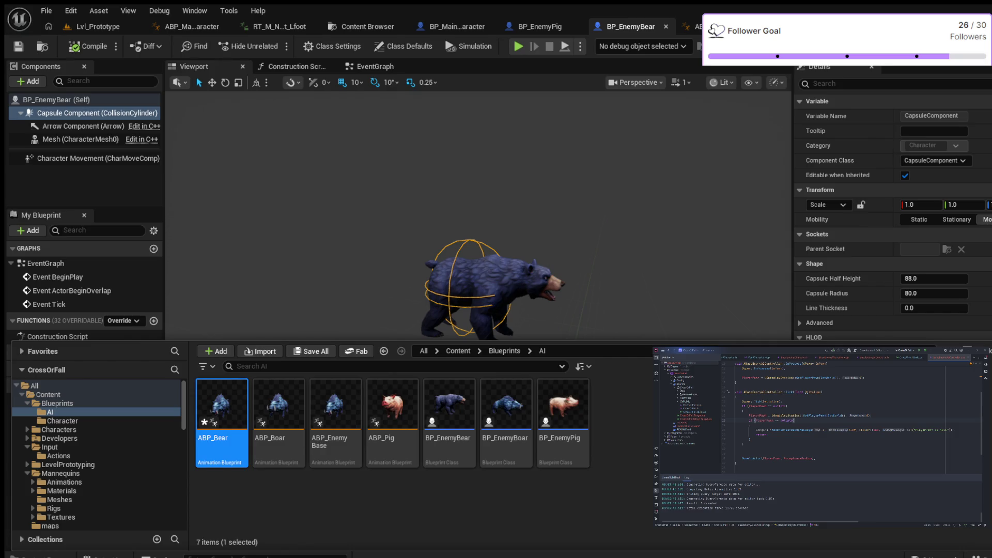
{"action": "key", "text": "Return"}
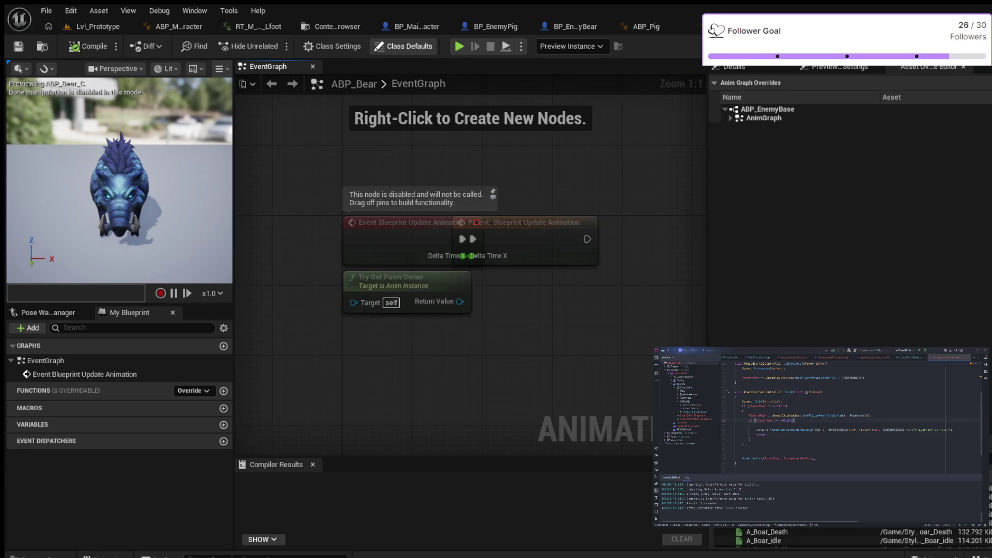
- In ABP_Bear's Class Defaults, set Idle Animation to A_Bear_idle and Run Animation to A_Bear_Run_Forward
{"action": "left_click", "coordinate": [404, 46]}
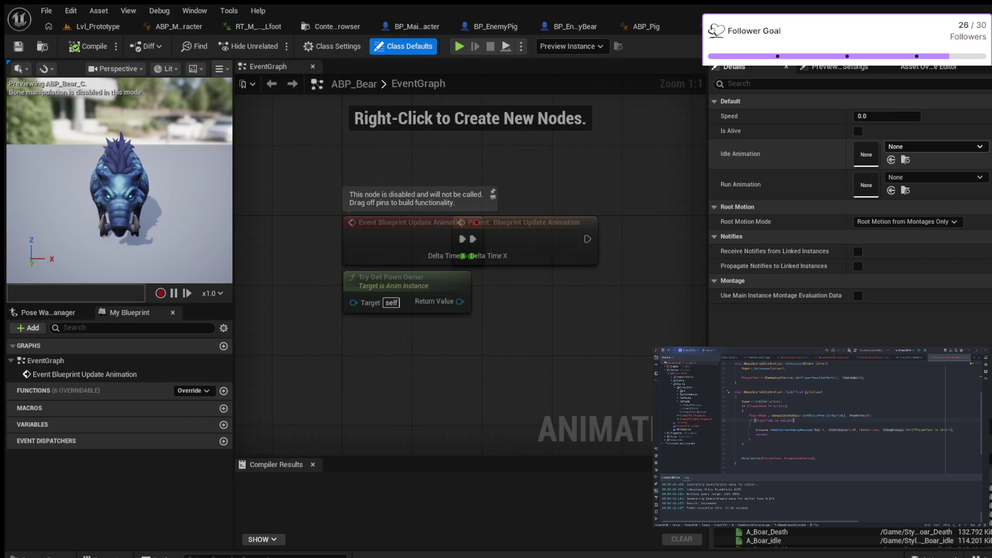
{"action": "left_click", "coordinate": [891, 160]}
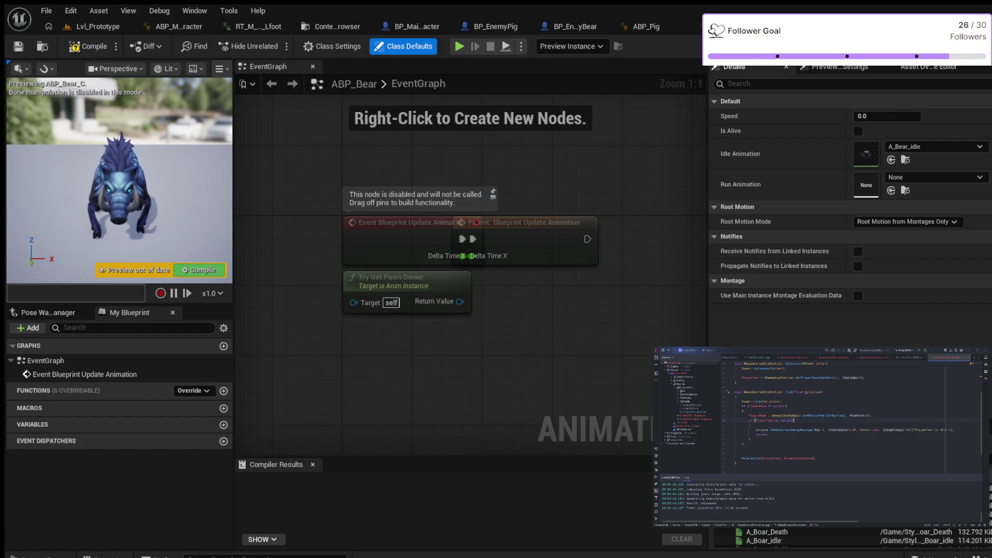
{"action": "left_click", "coordinate": [890, 190]}
{"action": "left_click", "coordinate": [333, 46]}
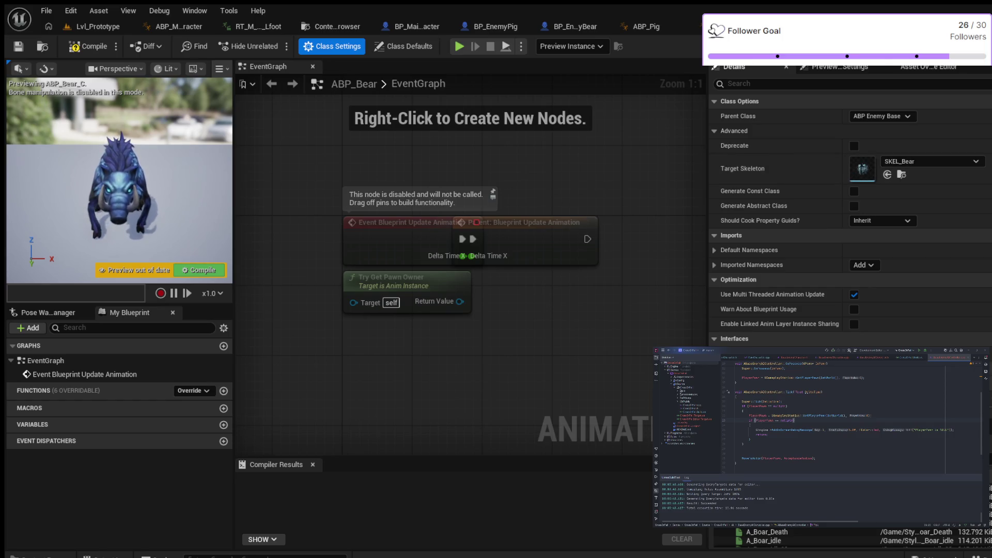
- Compile ABP_Bear and check Class Settings for the SKEL_Bear target skeleton
{"action": "left_click", "coordinate": [88, 46]}
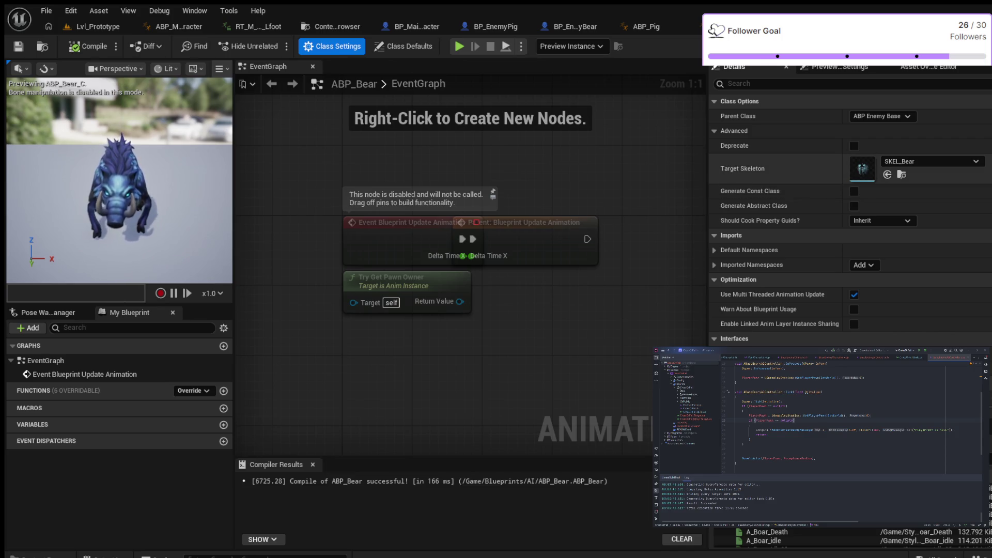
{"action": "scroll", "coordinate": [850, 221], "scroll_direction": "down", "scroll_amount": 3}
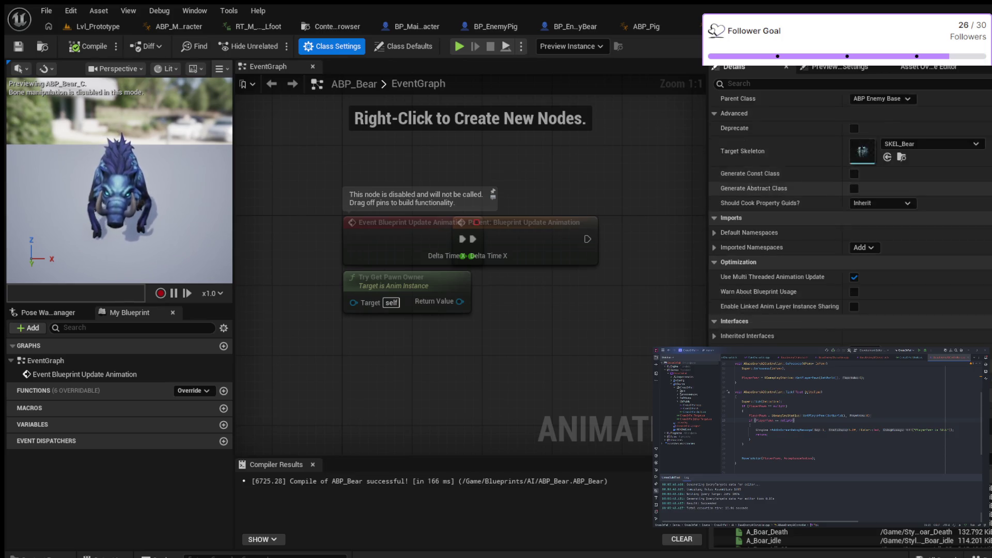
{"action": "scroll", "coordinate": [849, 221], "scroll_direction": "up", "scroll_amount": 3}
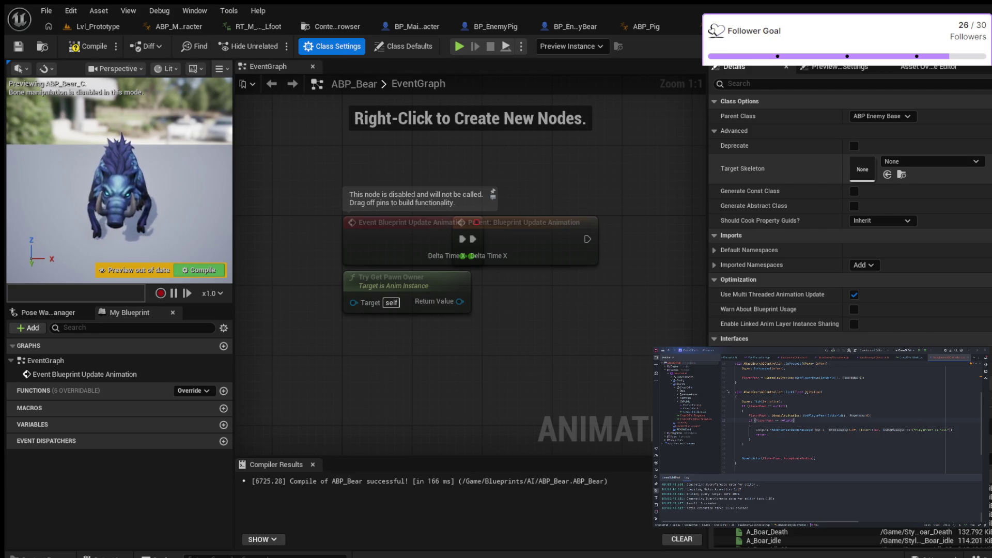
{"action": "scroll", "coordinate": [850, 217], "scroll_direction": "down", "scroll_amount": 5}
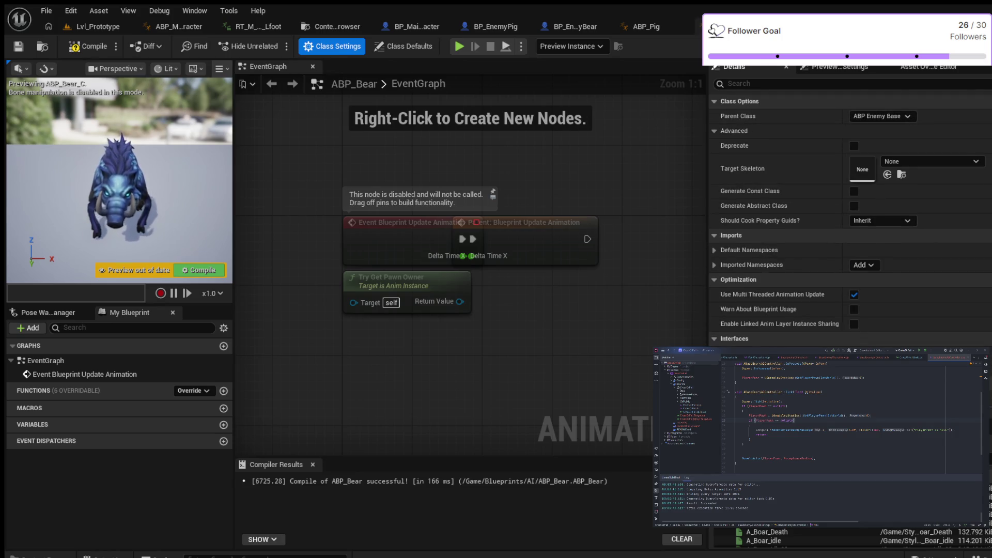
{"action": "left_click", "coordinate": [334, 46]}
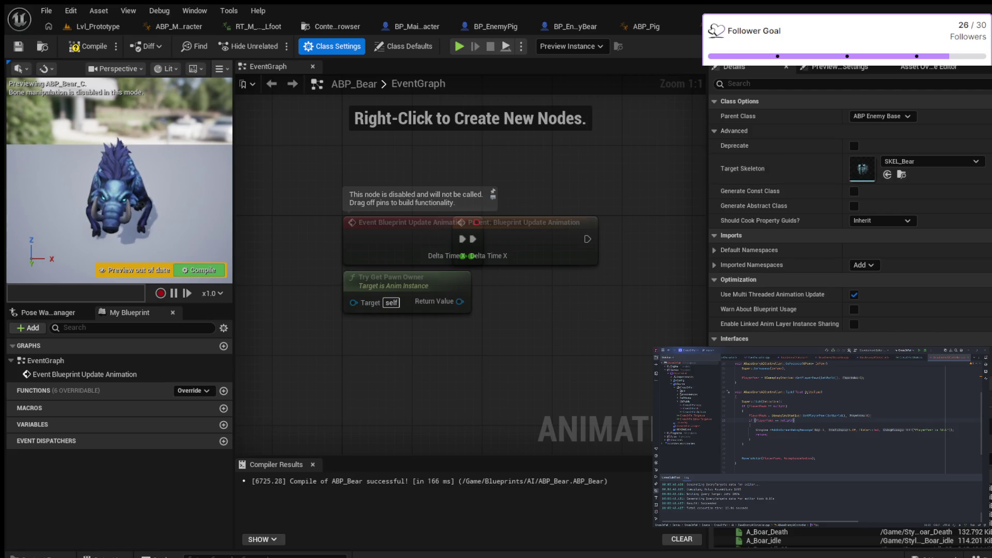
- Recompile ABP_Bear, search the Details for 'mesh', clear the search, and return to Class Defaults
{"action": "key", "text": "F7"}
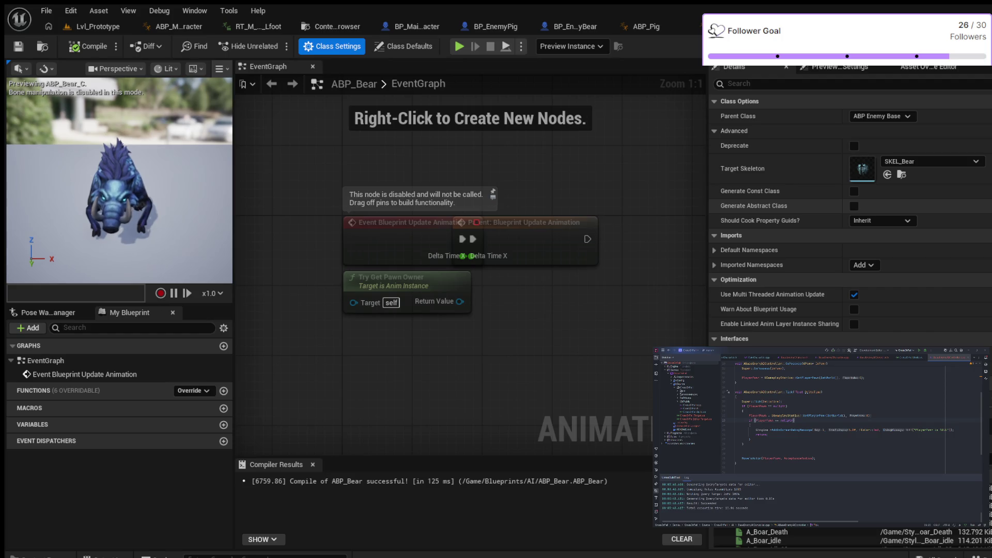
{"action": "scroll", "coordinate": [850, 217], "scroll_direction": "down", "scroll_amount": 5}
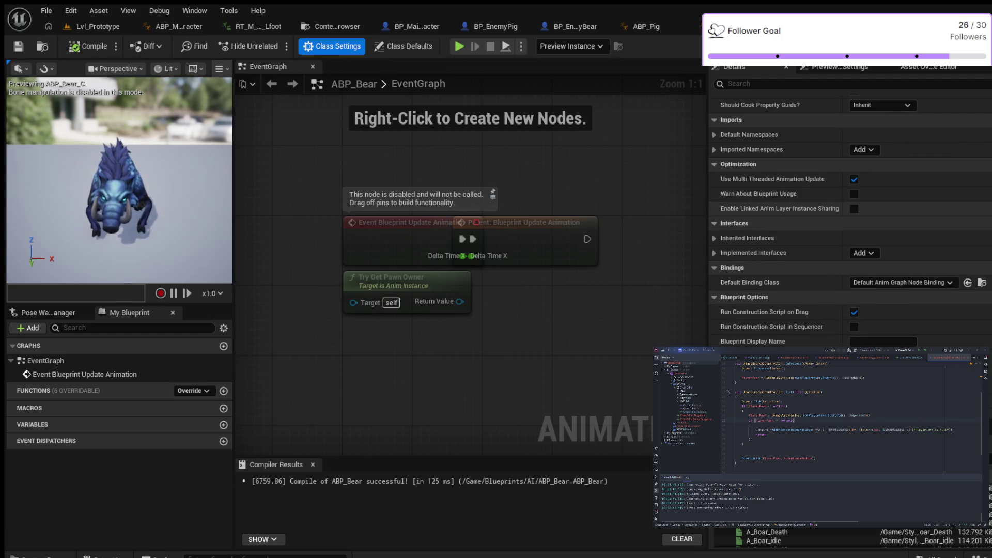
{"action": "scroll", "coordinate": [849, 217], "scroll_direction": "up", "scroll_amount": 5}
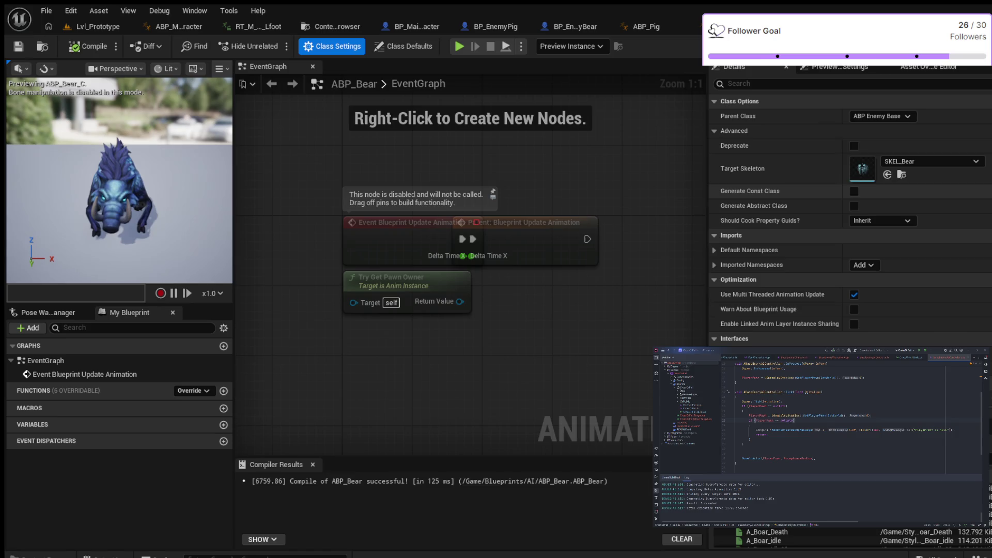
{"action": "left_click", "coordinate": [775, 83]}
{"action": "type", "text": "mesh"}
{"action": "key", "text": "BackSpace"}
{"action": "key", "text": "BackSpace"}
{"action": "key", "text": "BackSpace"}
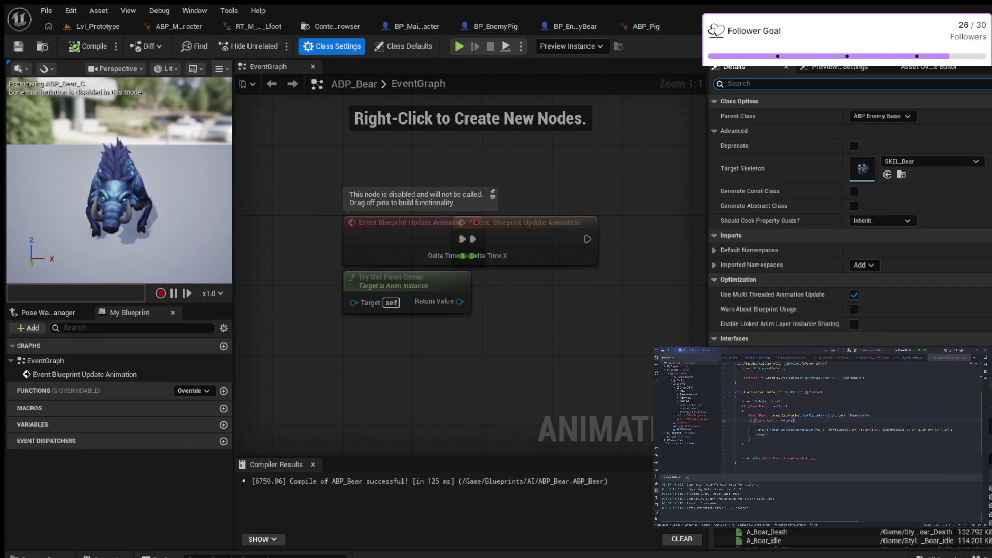
{"action": "left_click", "coordinate": [403, 46]}
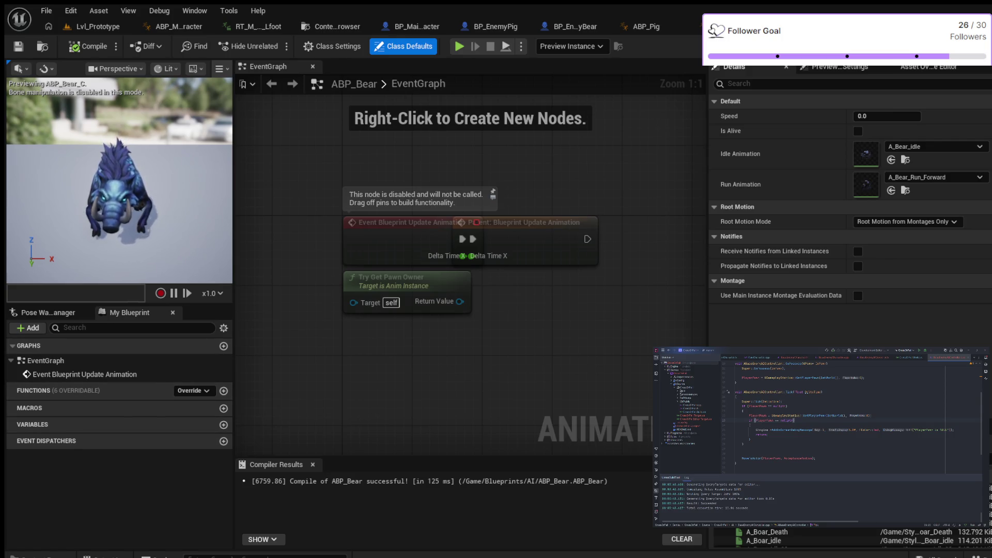
- Open BP_EnemyBear from Blueprints/AI in the Content Drawer
{"action": "key", "text": "ctrl+space"}
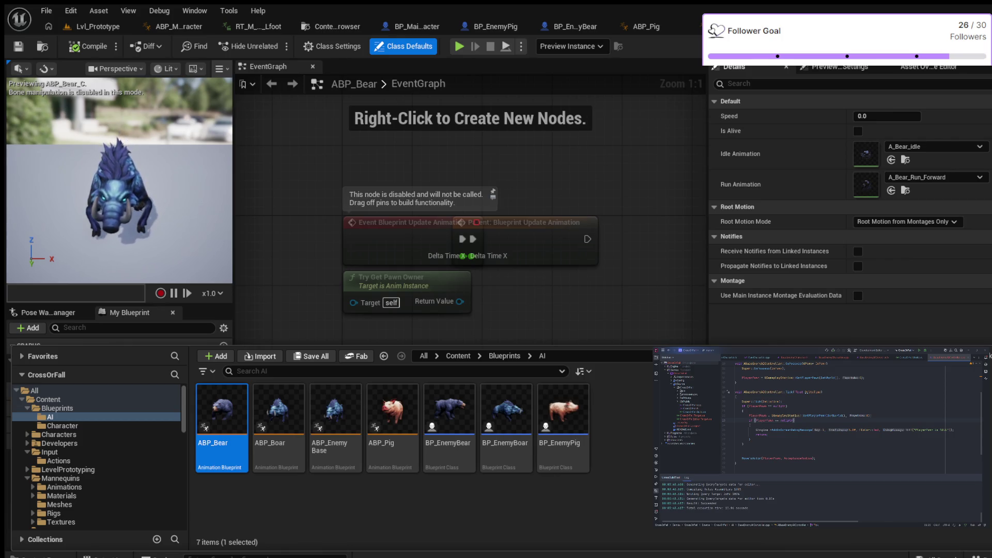
{"action": "double_click", "coordinate": [448, 411]}
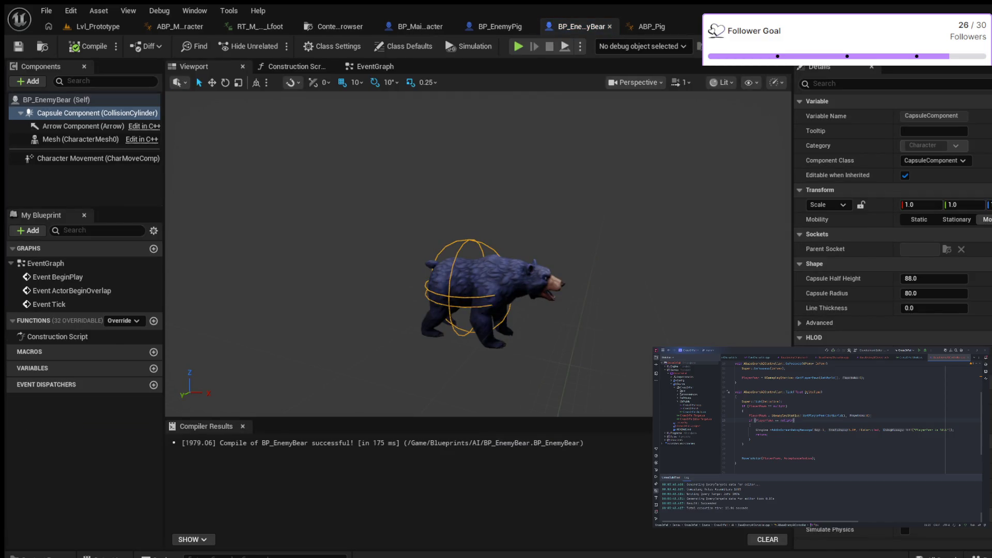
- Set BP_EnemyBear's Anim Class to ABP_Bear_C, compile and save, and return to Lvl_Prototype
{"action": "left_click", "coordinate": [56, 99]}
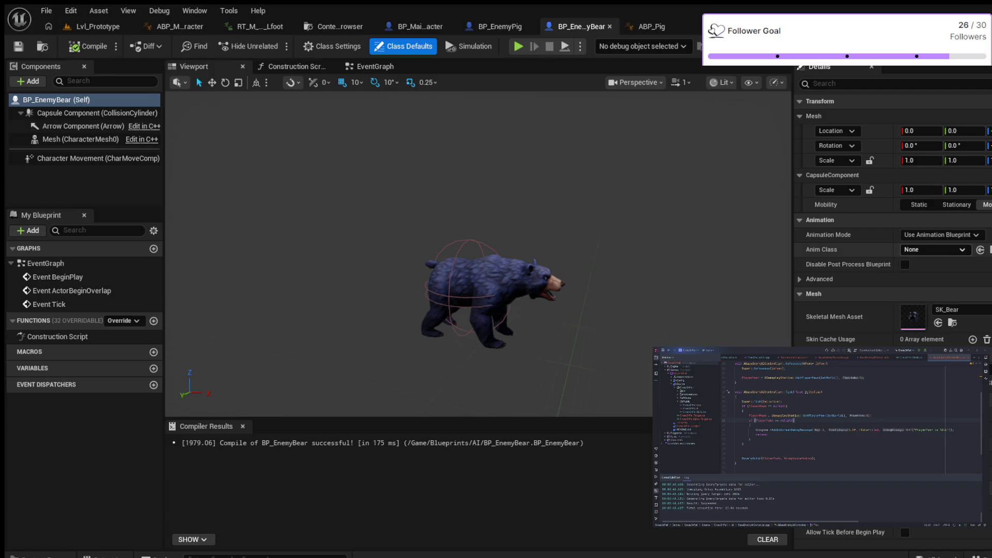
{"action": "left_click", "coordinate": [932, 250]}
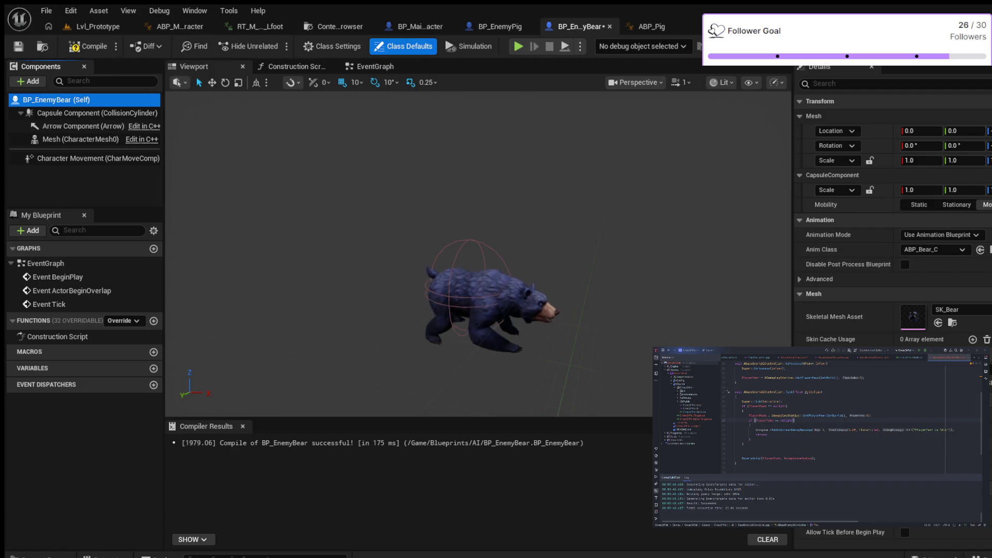
{"action": "key", "text": "F7"}
{"action": "key", "text": "ctrl+s"}
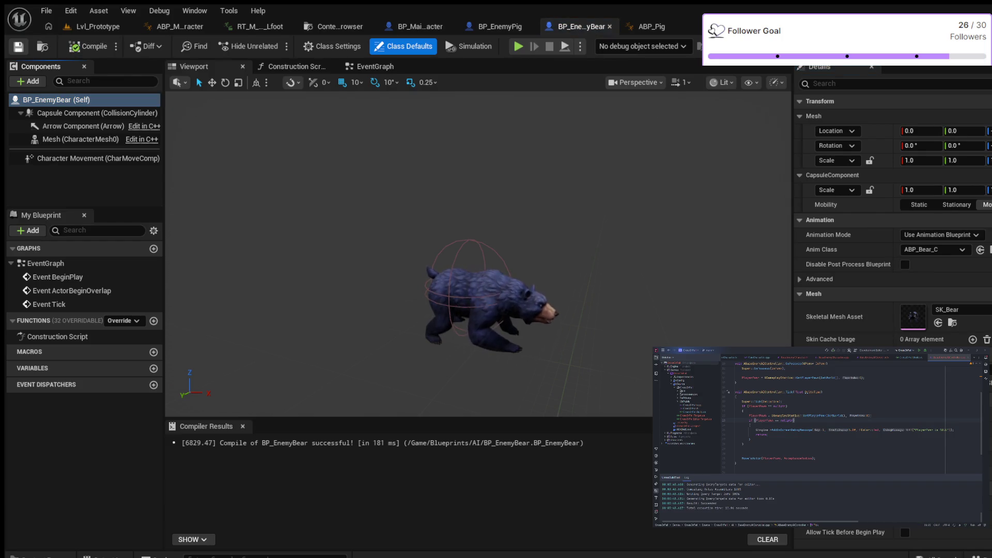
{"action": "left_click", "coordinate": [97, 27]}
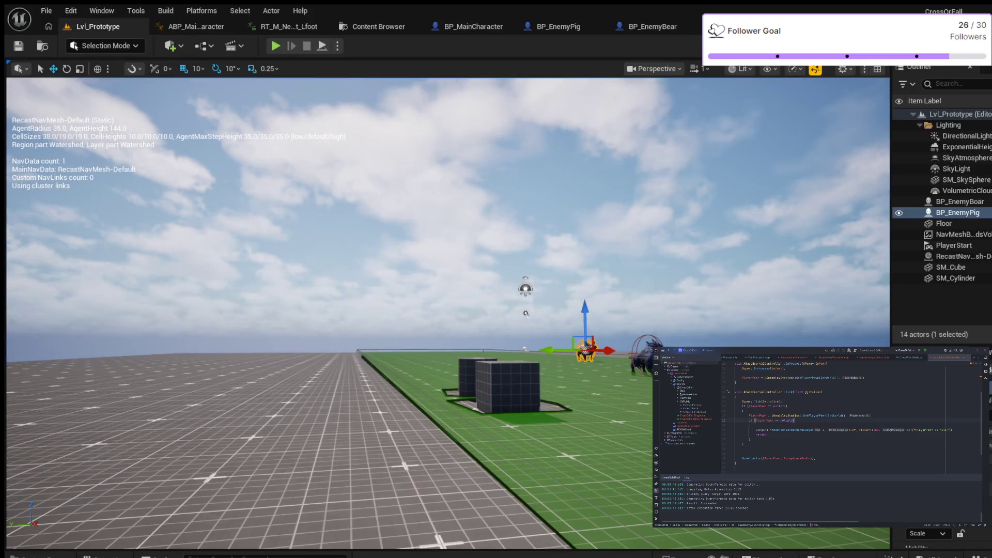
- Drag a BP_EnemyBear from the Content Drawer into Lvl_Prototype
{"action": "key", "text": "ctrl+space"}
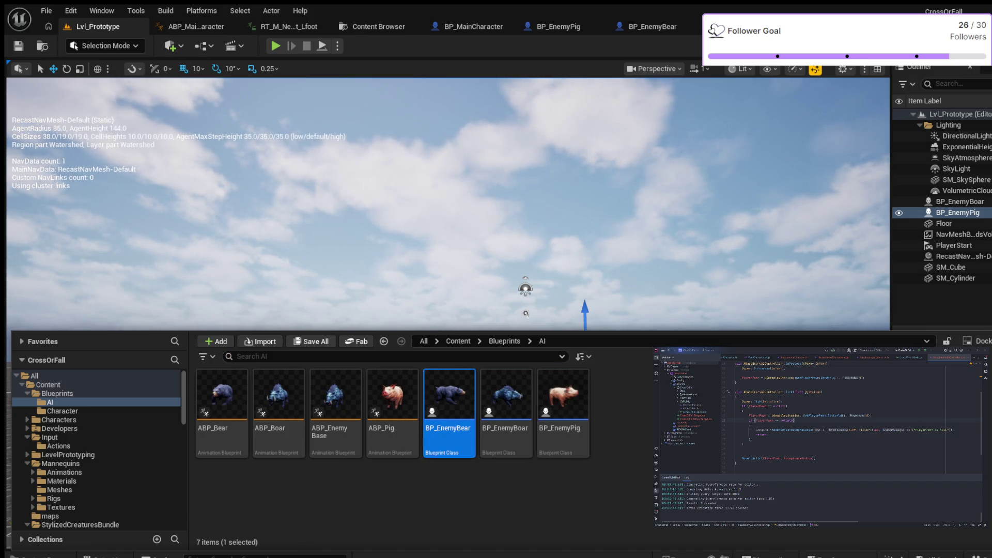
{"action": "key", "text": "ctrl+space"}
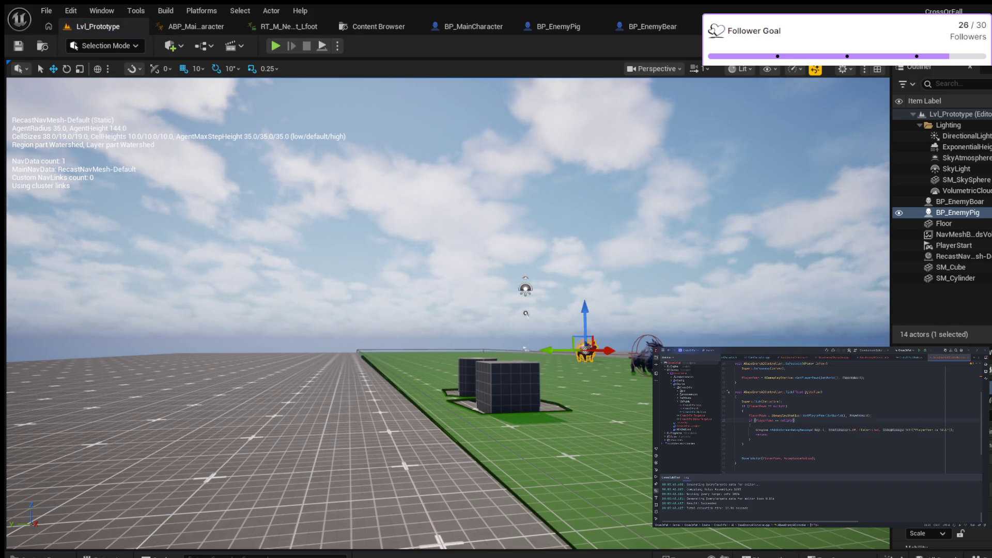
{"action": "left_click_drag", "start_coordinate": [770, 330], "coordinate": [741, 281]}
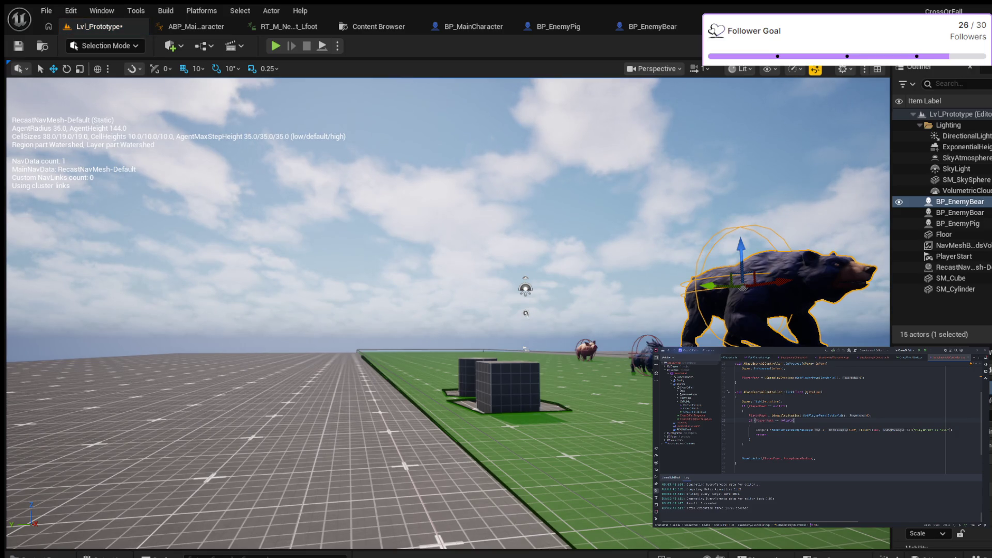
{"action": "key", "text": "e"}
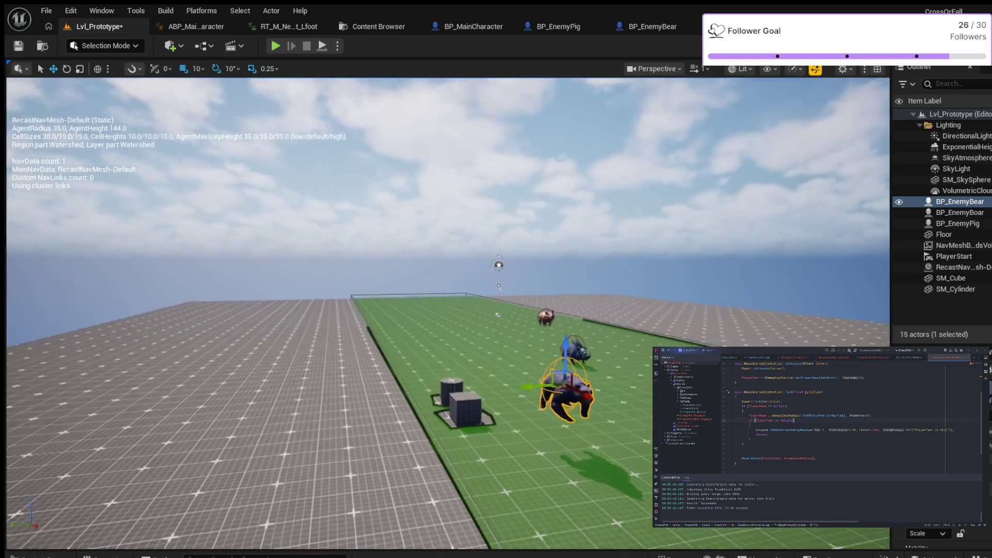
{"action": "key", "text": "w"}
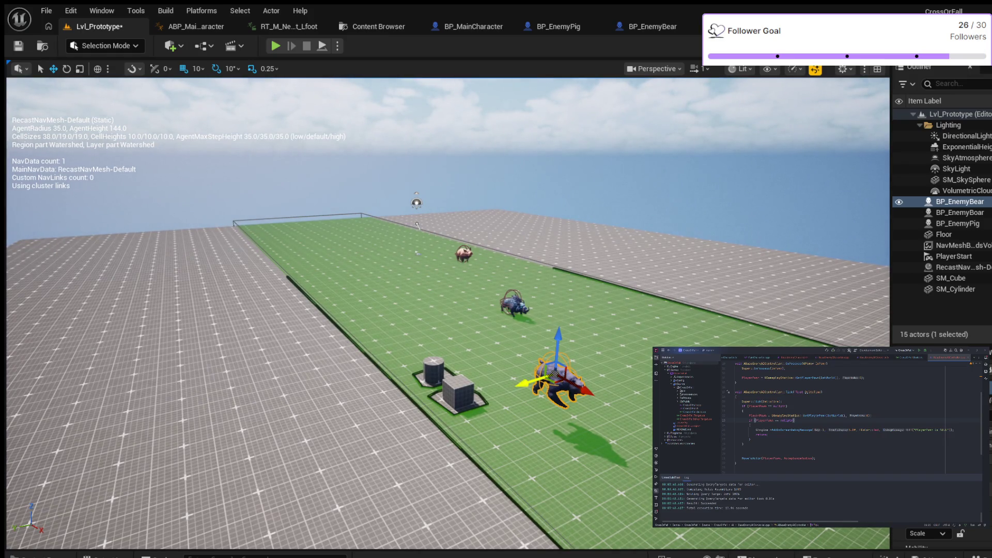
- Move the bear to the far-left of the green floor and lower it onto the floor
{"action": "mouse_move", "coordinate": [522, 383]}
{"action": "left_mouse_down"}
{"action": "mouse_move", "coordinate": [516, 357]}
{"action": "mouse_move", "coordinate": [328, 225]}
{"action": "mouse_move", "coordinate": [356, 263]}
{"action": "left_mouse_up"}
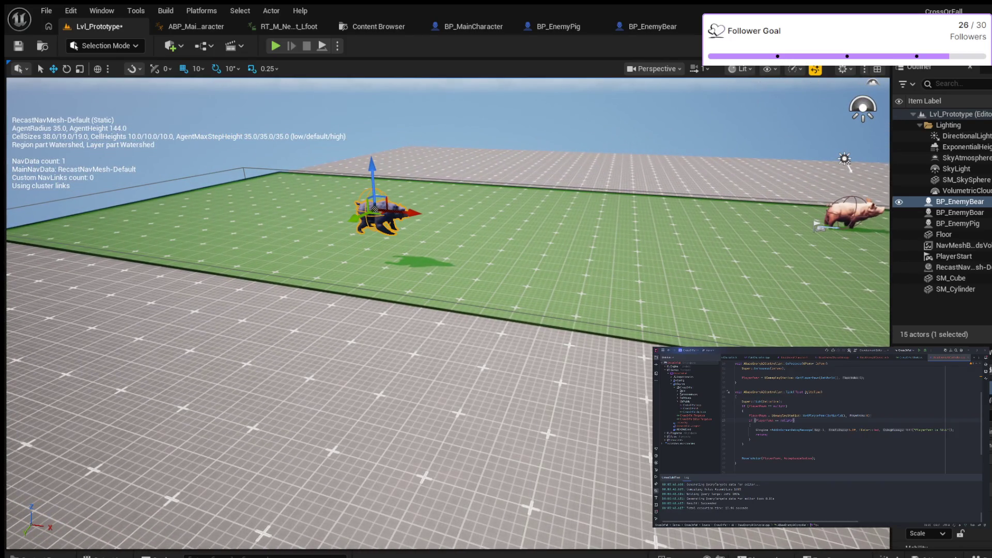
{"action": "left_click_drag", "start_coordinate": [373, 166], "coordinate": [375, 198]}
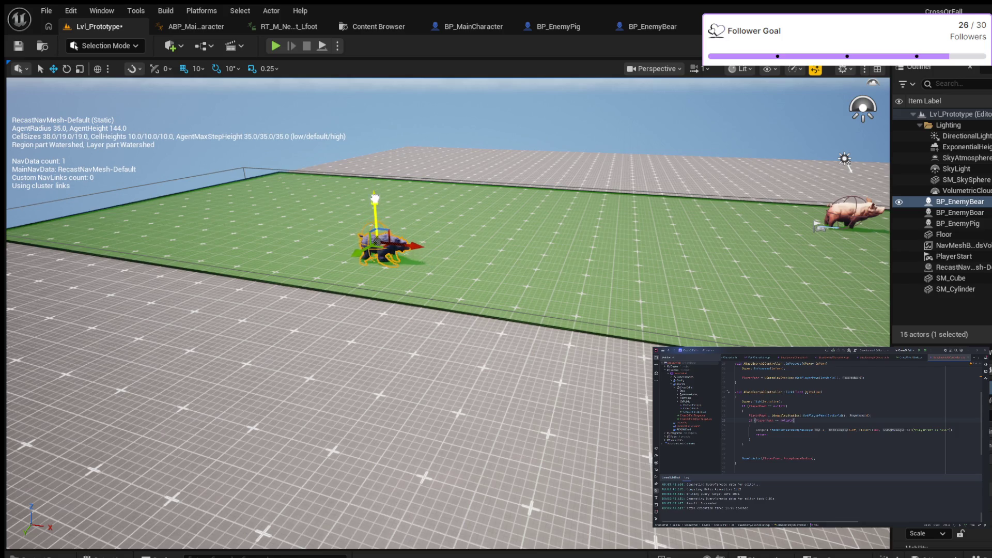
{"action": "scroll", "coordinate": [362, 175], "scroll_direction": "up", "scroll_amount": 3}
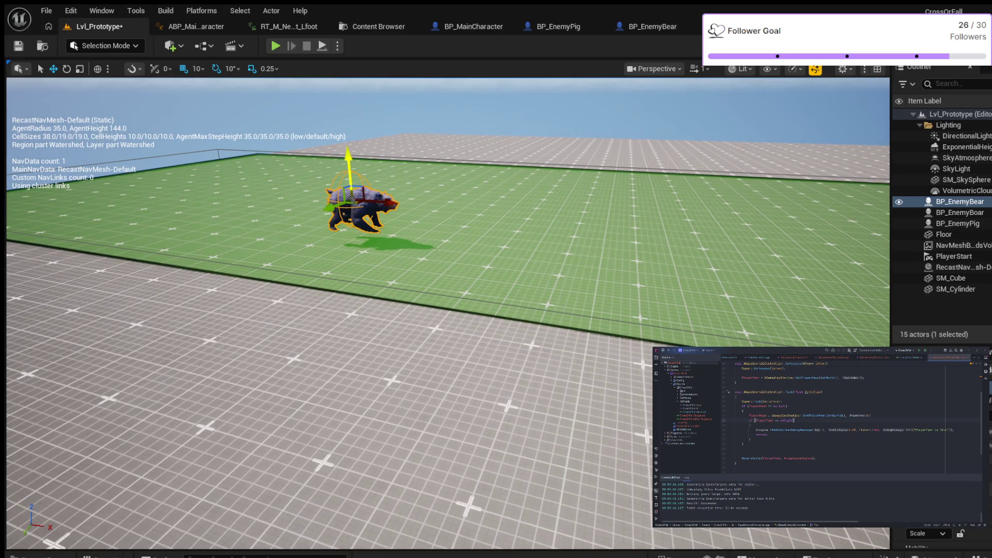
{"action": "left_click_drag", "start_coordinate": [350, 156], "coordinate": [378, 187]}
{"action": "scroll", "coordinate": [352, 167], "scroll_direction": "up", "scroll_amount": 3}
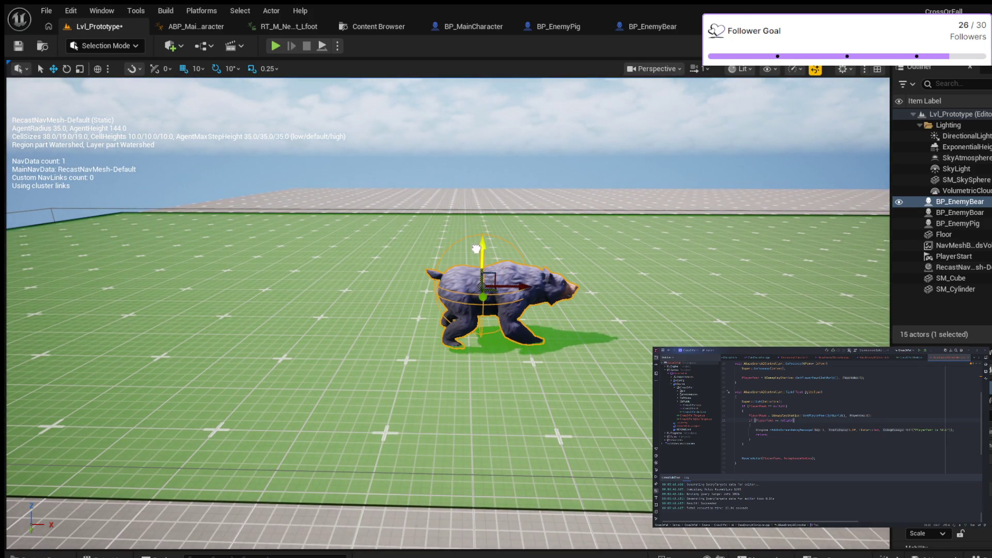
{"action": "mouse_move", "coordinate": [378, 187]}
{"action": "left_mouse_down"}
{"action": "mouse_move", "coordinate": [378, 222]}
{"action": "mouse_move", "coordinate": [378, 196]}
{"action": "mouse_move", "coordinate": [384, 222]}
{"action": "mouse_move", "coordinate": [393, 207]}
{"action": "mouse_move", "coordinate": [371, 219]}
{"action": "mouse_move", "coordinate": [385, 214]}
{"action": "left_mouse_up"}
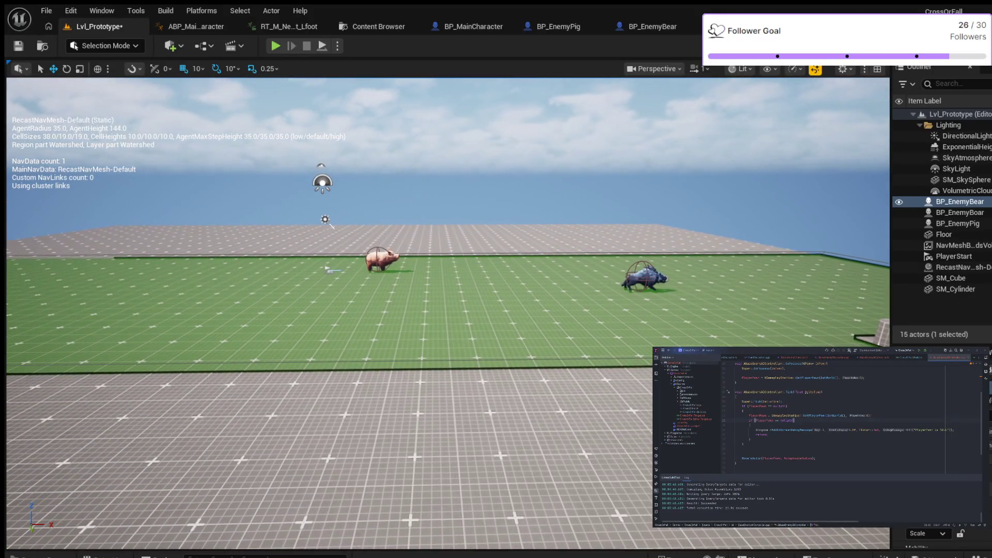
- Select the PlayerStart and move it to the left along its Y axis
{"action": "left_click", "coordinate": [327, 268]}
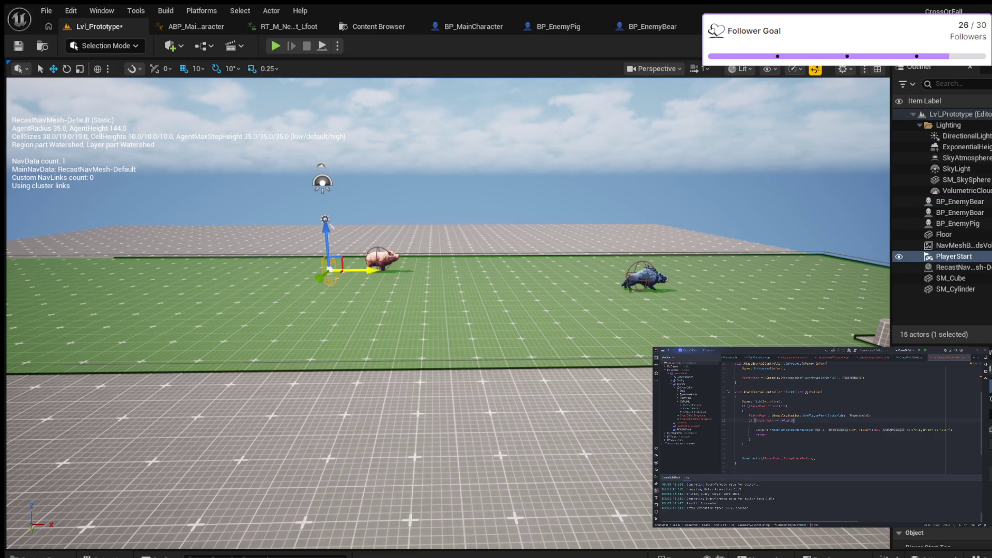
{"action": "mouse_move", "coordinate": [750, 329]}
{"action": "left_mouse_down"}
{"action": "mouse_move", "coordinate": [750, 352]}
{"action": "mouse_move", "coordinate": [744, 328]}
{"action": "mouse_move", "coordinate": [747, 339]}
{"action": "left_mouse_up"}
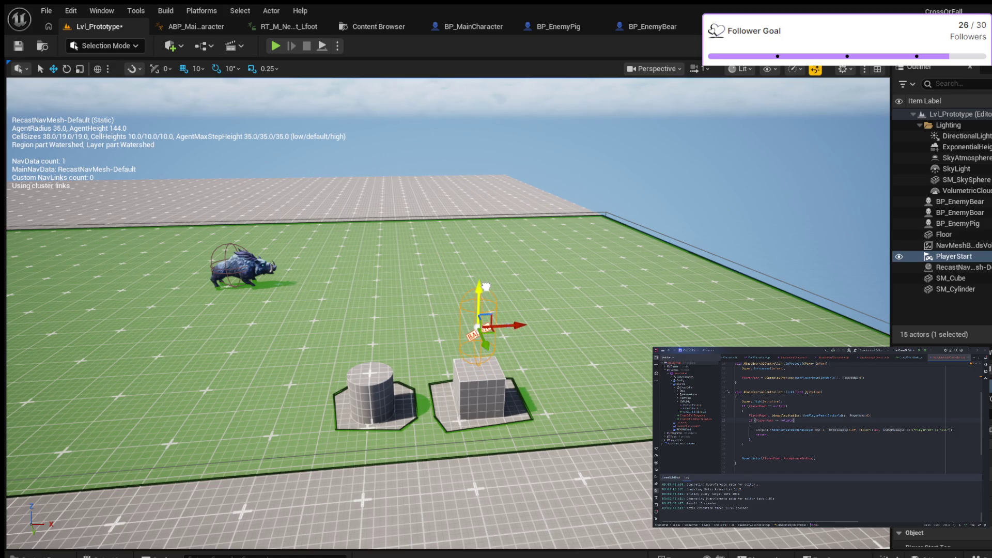
{"action": "left_click_drag", "start_coordinate": [283, 86], "coordinate": [441, 173]}
{"action": "mouse_move", "coordinate": [528, 352]}
{"action": "left_mouse_down"}
{"action": "mouse_move", "coordinate": [514, 357]}
{"action": "mouse_move", "coordinate": [525, 316]}
{"action": "mouse_move", "coordinate": [518, 364]}
{"action": "left_mouse_up"}
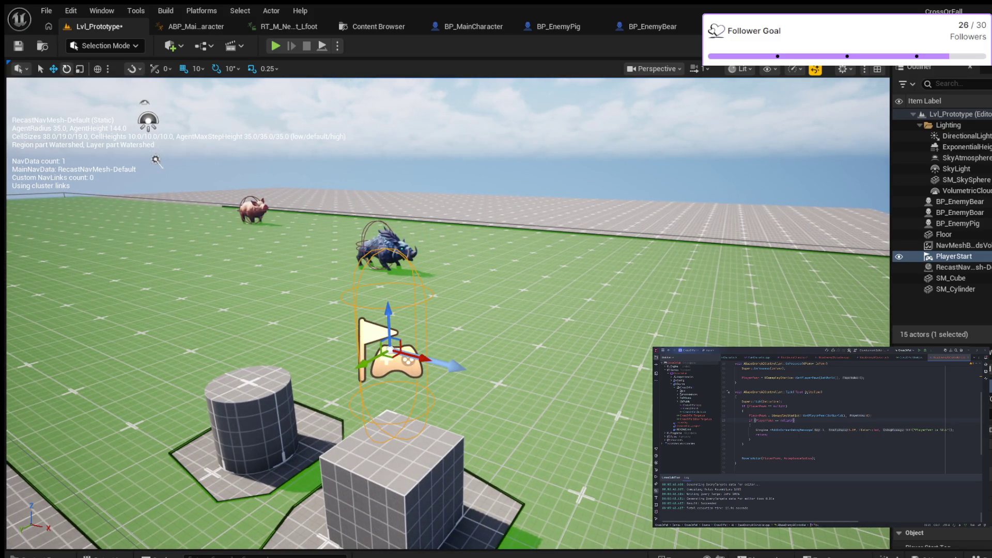
- Turn the PlayerStart to -140 degrees yaw, save Lvl_Prototype and start Play-In-Editor
{"action": "key", "text": "e"}
{"action": "mouse_move", "coordinate": [362, 374]}
{"action": "left_mouse_down"}
{"action": "mouse_move", "coordinate": [455, 376]}
{"action": "mouse_move", "coordinate": [424, 376]}
{"action": "left_mouse_up"}
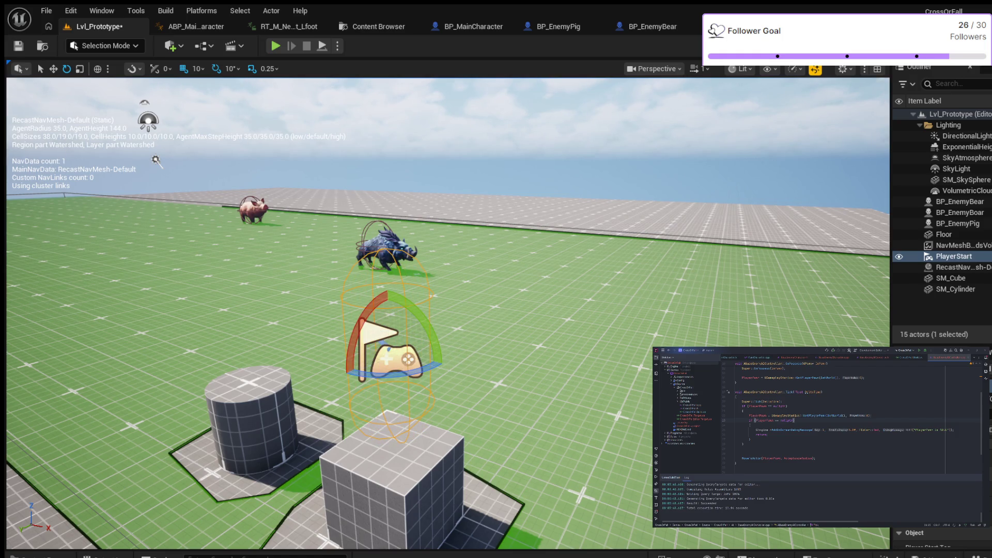
{"action": "key", "text": "ctrl+s"}
{"action": "key", "text": "alt+p"}
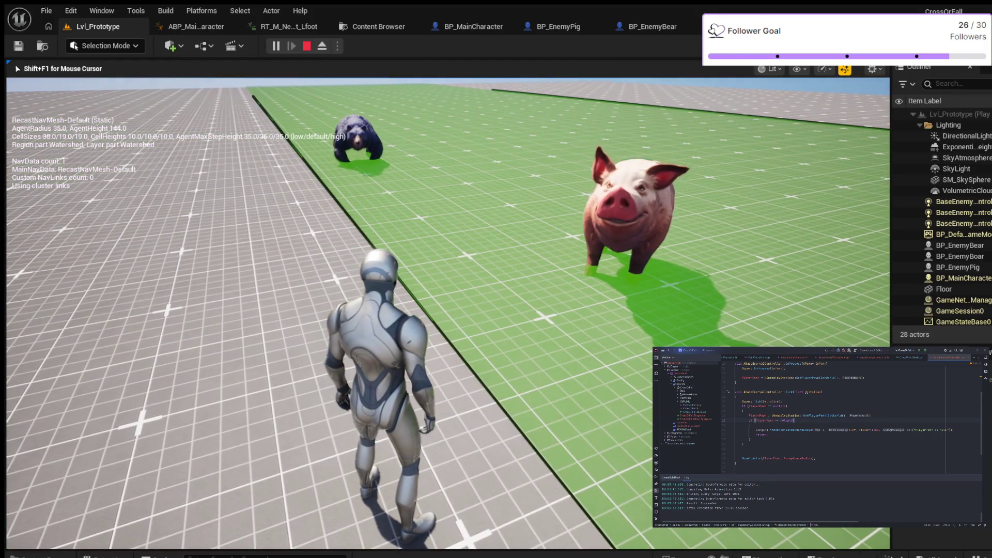
- End the play session after checking the pig, boar and bear enemies
{"action": "key", "text": "Escape"}
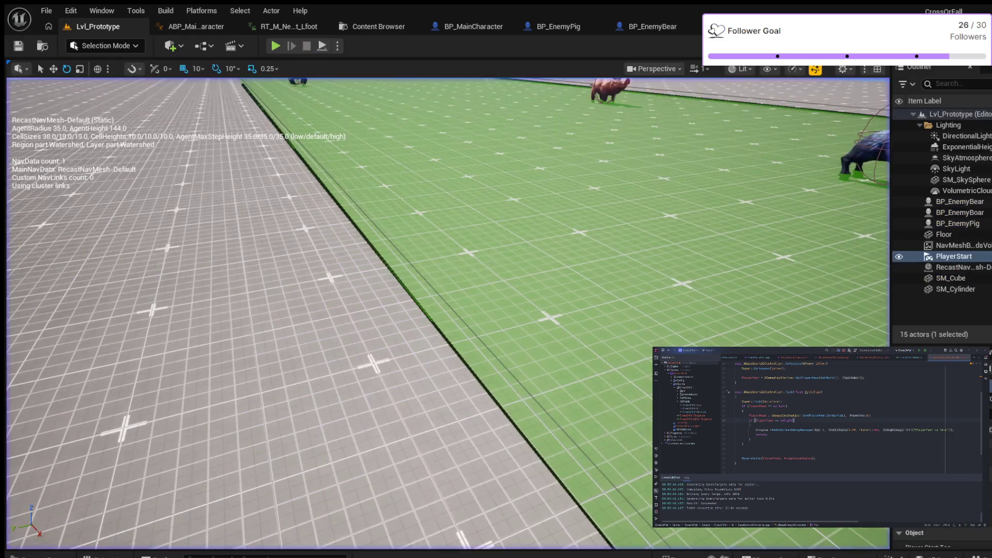
- In the Content Drawer, browse the HermitCrab, Goat, Eagle and Crocodile creature blueprint folders
{"action": "scroll", "coordinate": [447, 313], "scroll_direction": "down", "scroll_amount": 5}
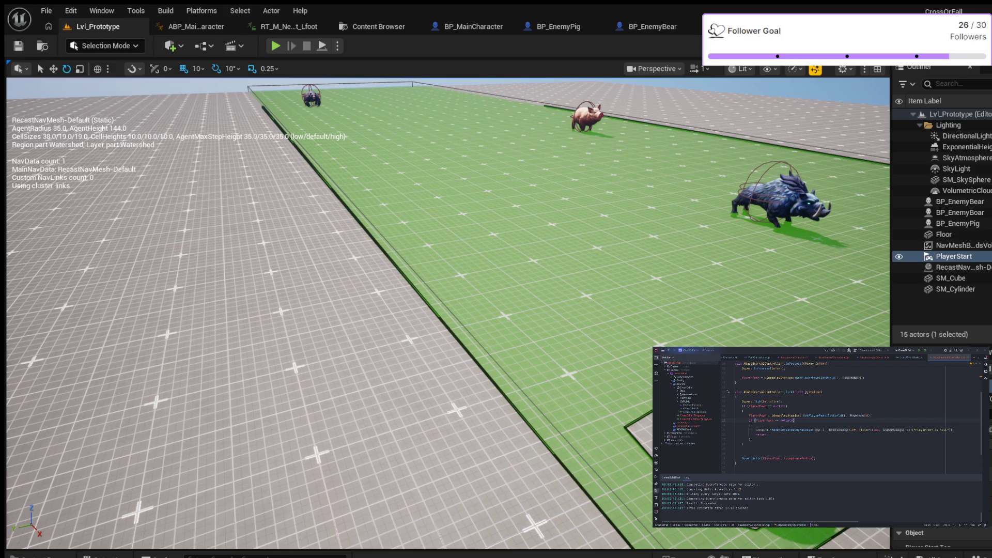
{"action": "key", "text": "ctrl+space"}
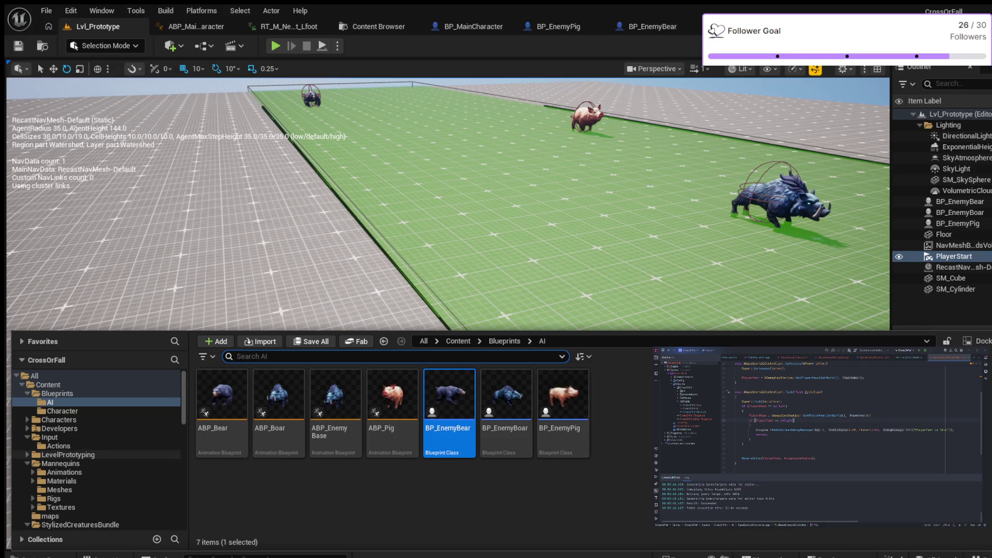
{"action": "scroll", "coordinate": [103, 454], "scroll_direction": "down", "scroll_amount": 3}
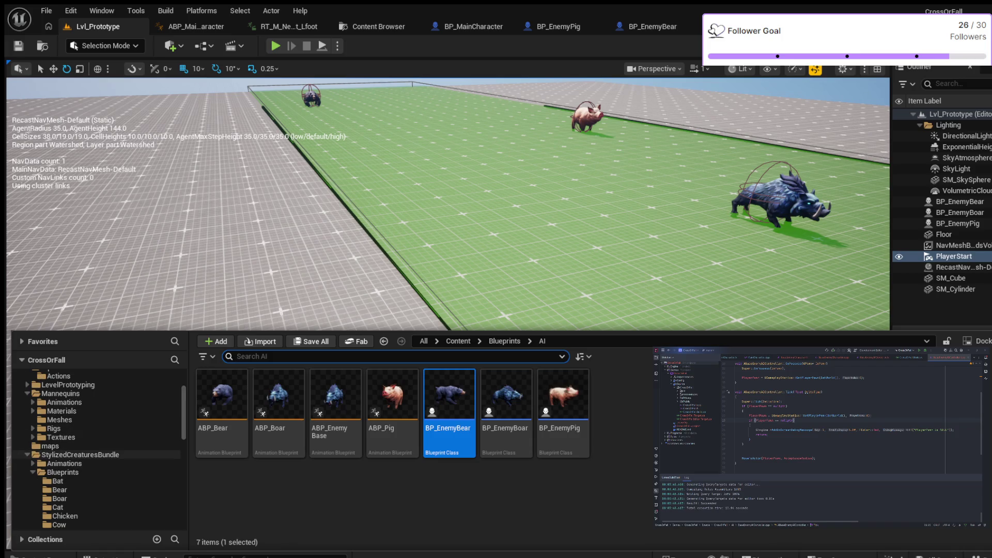
{"action": "scroll", "coordinate": [104, 472], "scroll_direction": "down", "scroll_amount": 1}
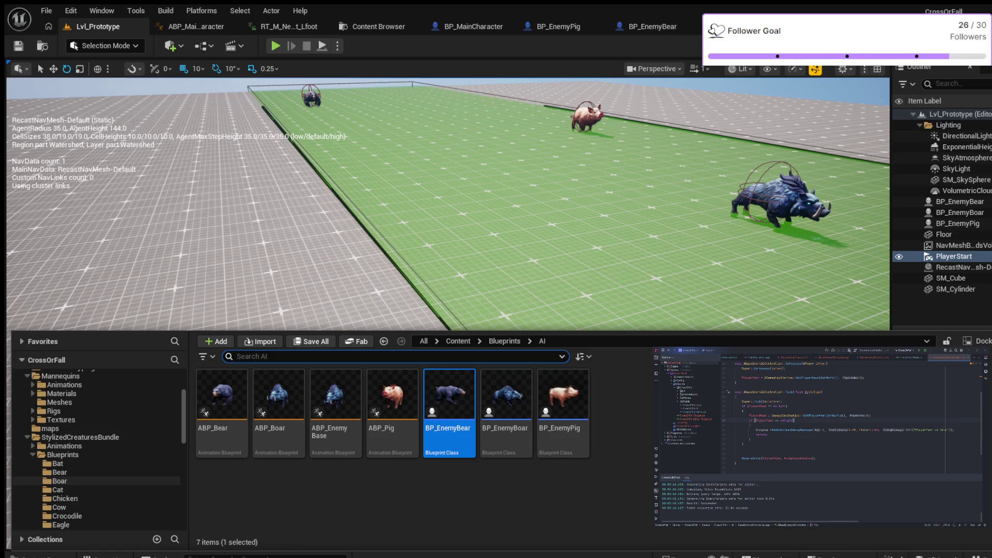
{"action": "scroll", "coordinate": [103, 473], "scroll_direction": "down", "scroll_amount": 1}
{"action": "scroll", "coordinate": [104, 472], "scroll_direction": "down", "scroll_amount": 1}
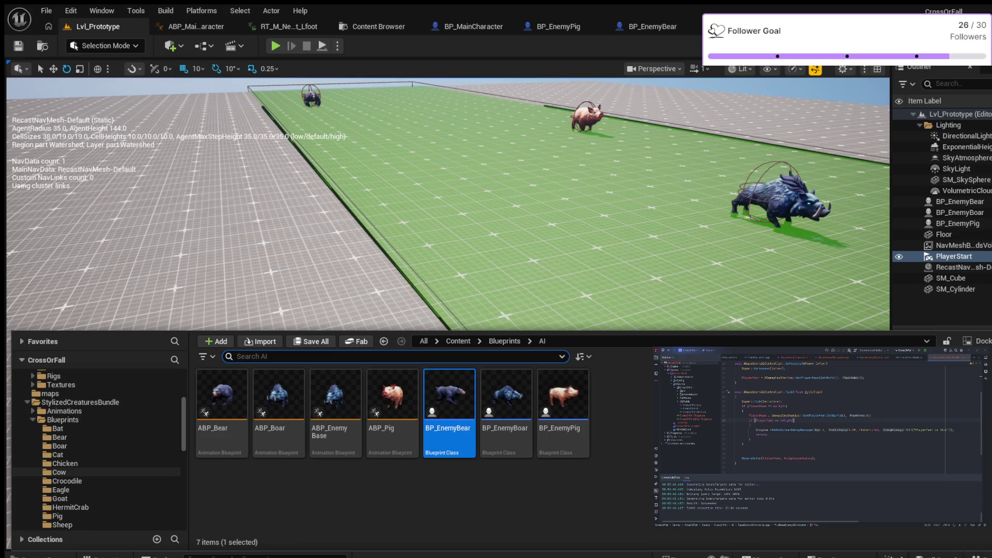
{"action": "left_click", "coordinate": [103, 507]}
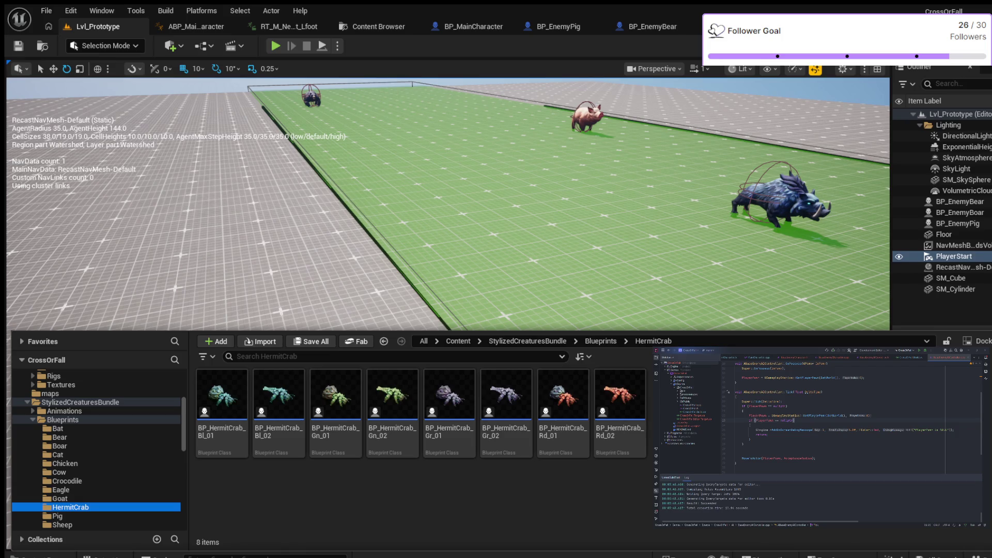
{"action": "left_click", "coordinate": [60, 498]}
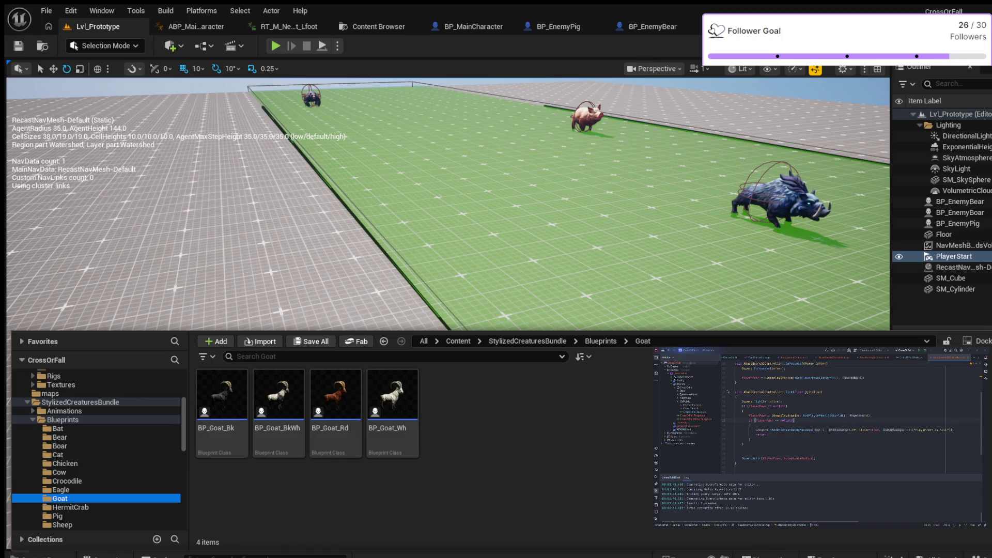
{"action": "left_click", "coordinate": [60, 489]}
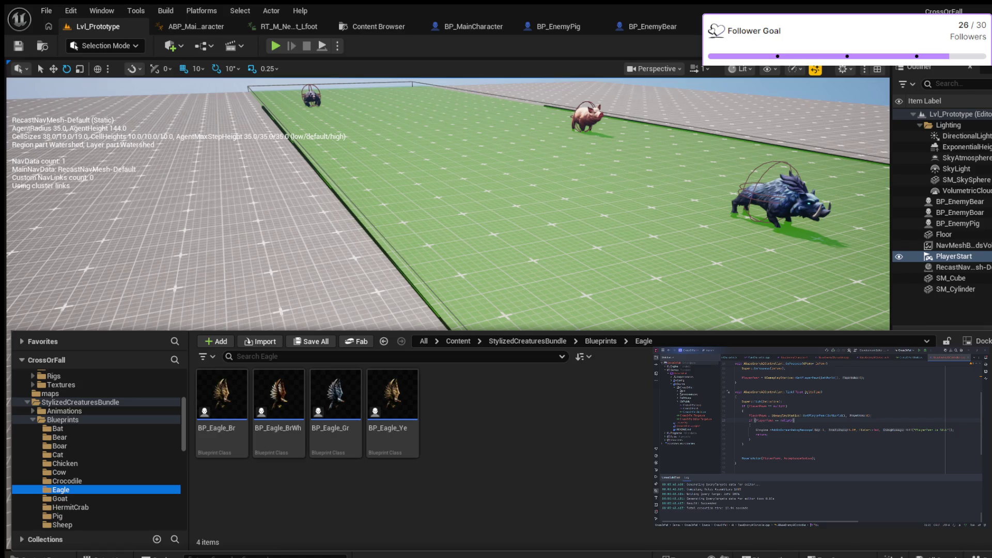
{"action": "left_click", "coordinate": [67, 480]}
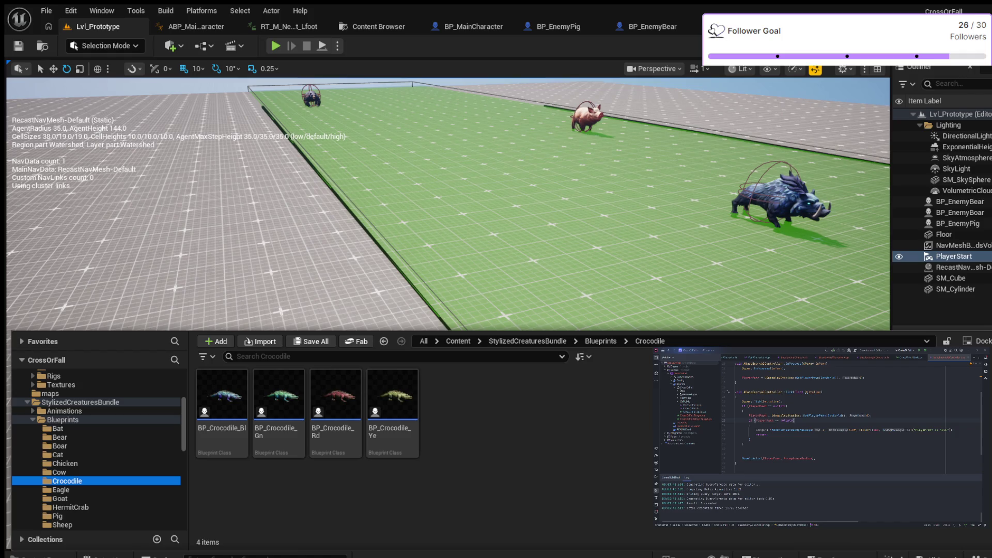
- Return to the AI assets folder, then open C++ Classes/CrossOrFall/AI and select BaseEnemyCharacter
{"action": "scroll", "coordinate": [98, 444], "scroll_direction": "up", "scroll_amount": 5}
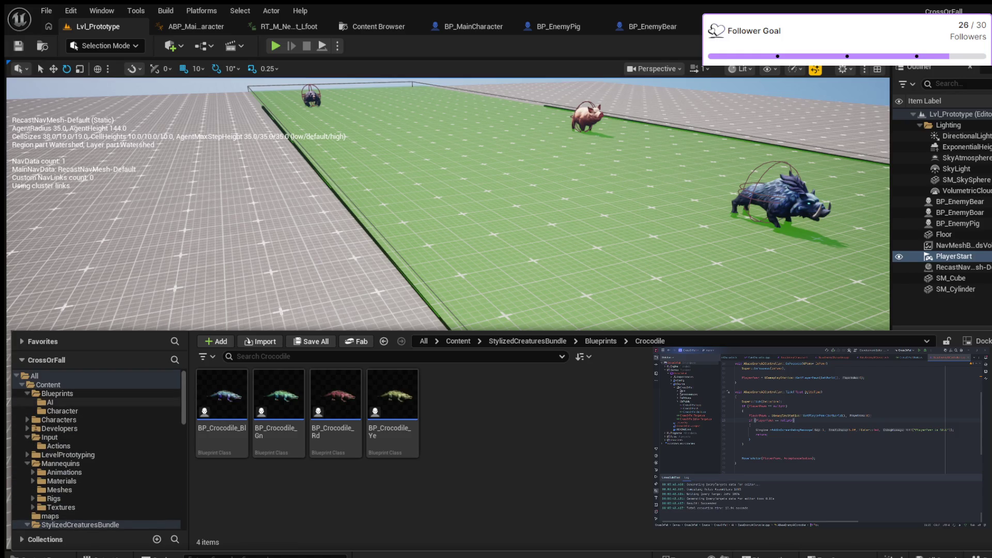
{"action": "left_click", "coordinate": [49, 402]}
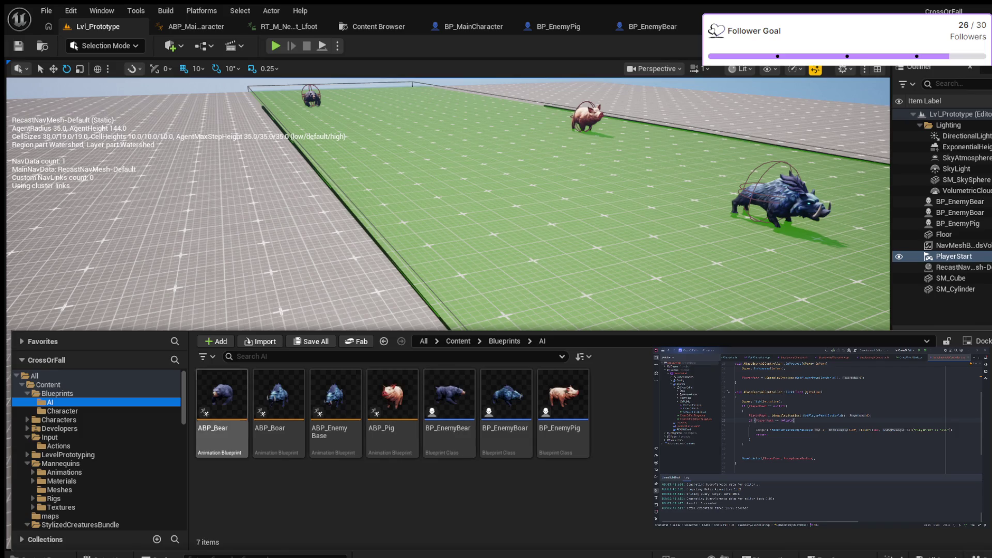
{"action": "scroll", "coordinate": [98, 449], "scroll_direction": "down", "scroll_amount": 10}
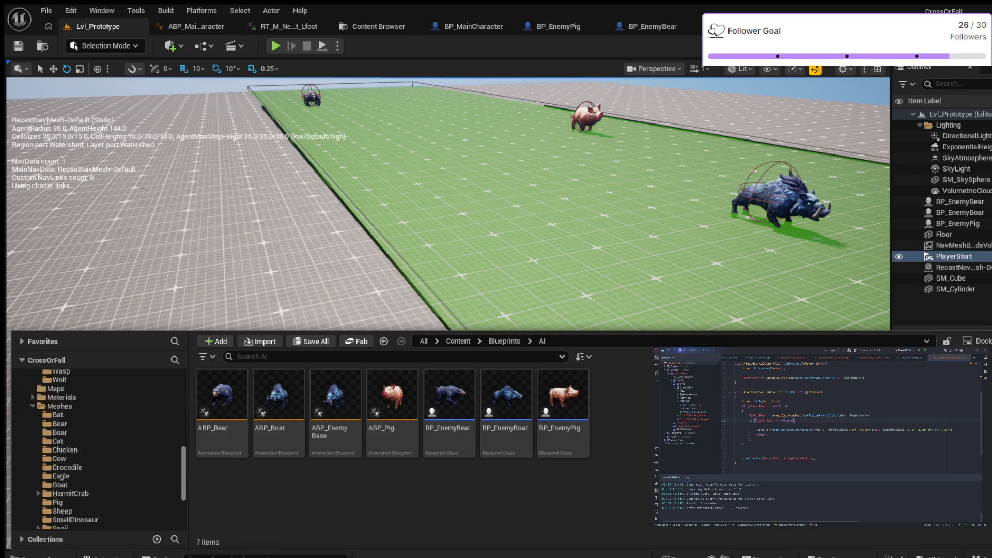
{"action": "left_click", "coordinate": [50, 498]}
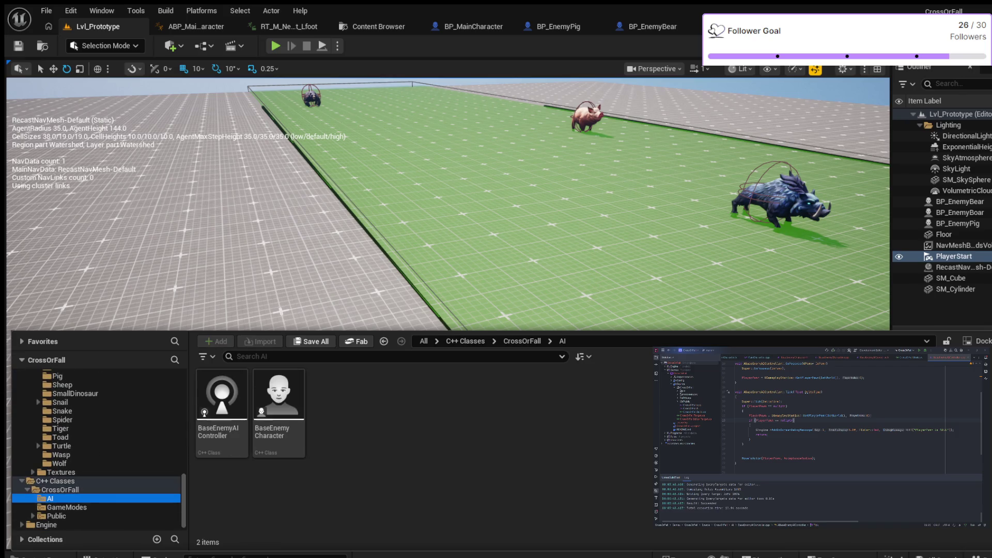
{"action": "left_click", "coordinate": [279, 403]}
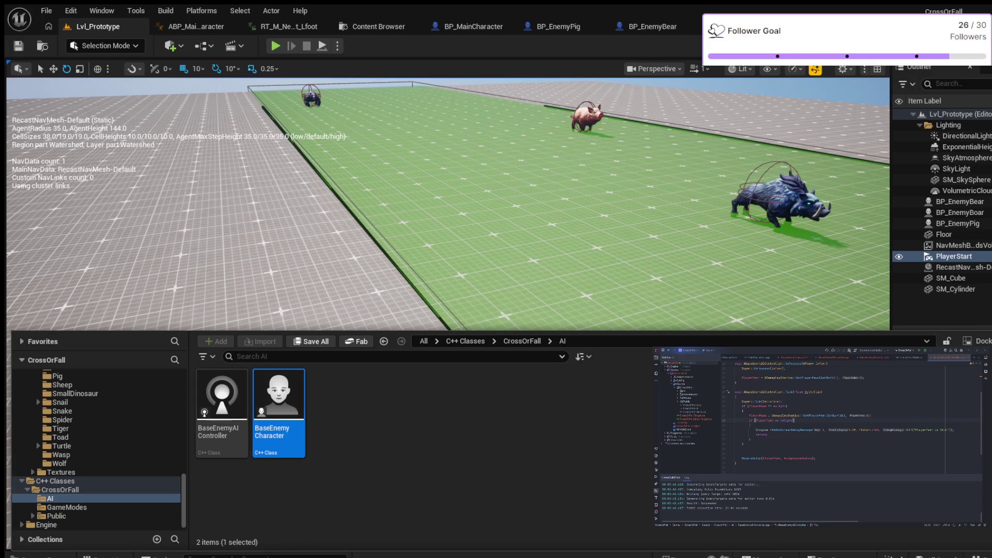
{"action": "scroll", "coordinate": [98, 449], "scroll_direction": "up", "scroll_amount": 5}
{"action": "scroll", "coordinate": [98, 450], "scroll_direction": "down", "scroll_amount": 5}
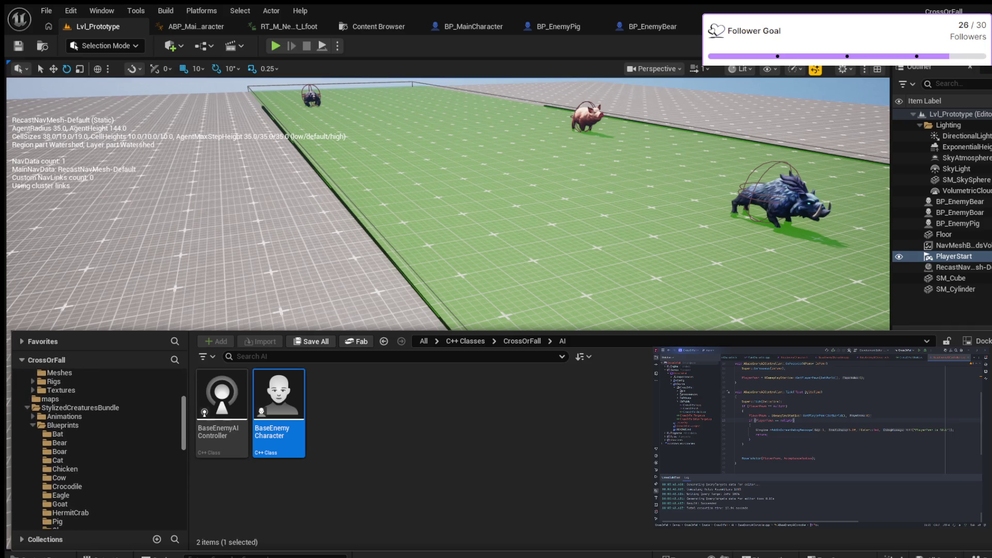